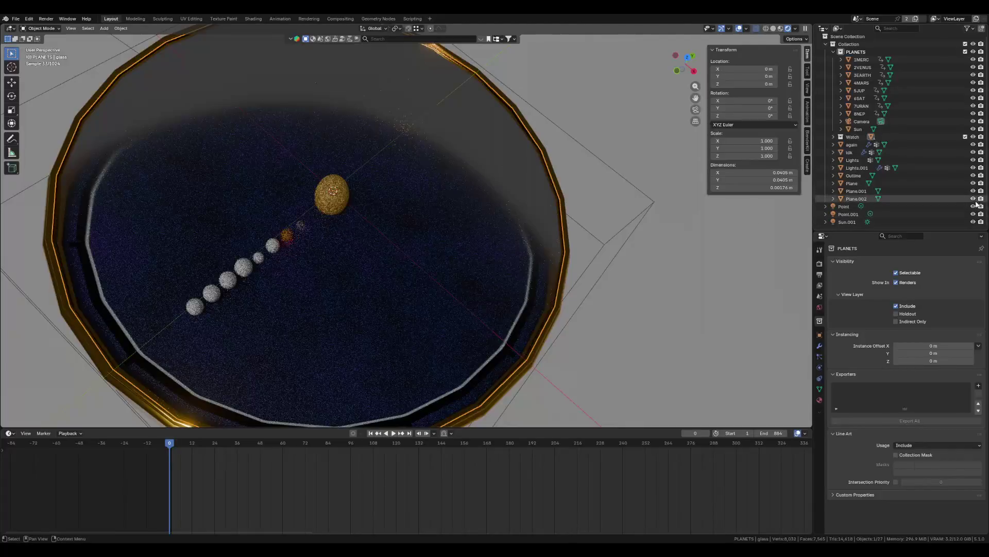
- Tilt the view to look at the watch at an angle and hide the idk object
{"action": "scroll", "coordinate": [453, 211], "scroll_direction": "down", "scroll_amount": 2}
{"action": "scroll", "coordinate": [449, 206], "scroll_direction": "up", "scroll_amount": 7}
{"action": "scroll", "coordinate": [450, 207], "scroll_direction": "down", "scroll_amount": 3}
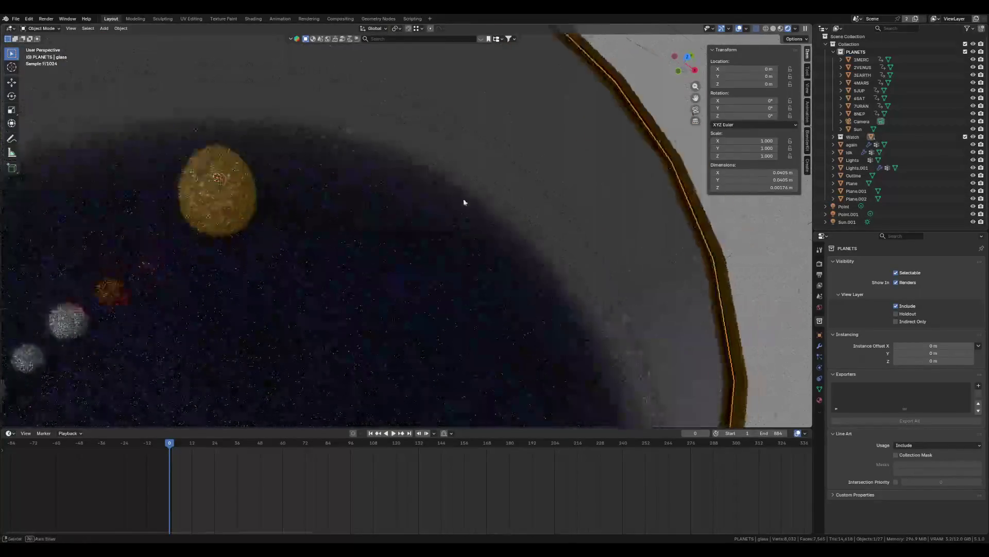
{"action": "mouse_move", "coordinate": [464, 203]}
{"action": "middle_mouse_down"}
{"action": "mouse_move", "coordinate": [488, 186]}
{"action": "mouse_move", "coordinate": [513, 206]}
{"action": "mouse_move", "coordinate": [477, 248]}
{"action": "mouse_move", "coordinate": [432, 248]}
{"action": "mouse_move", "coordinate": [410, 270]}
{"action": "middle_mouse_up"}
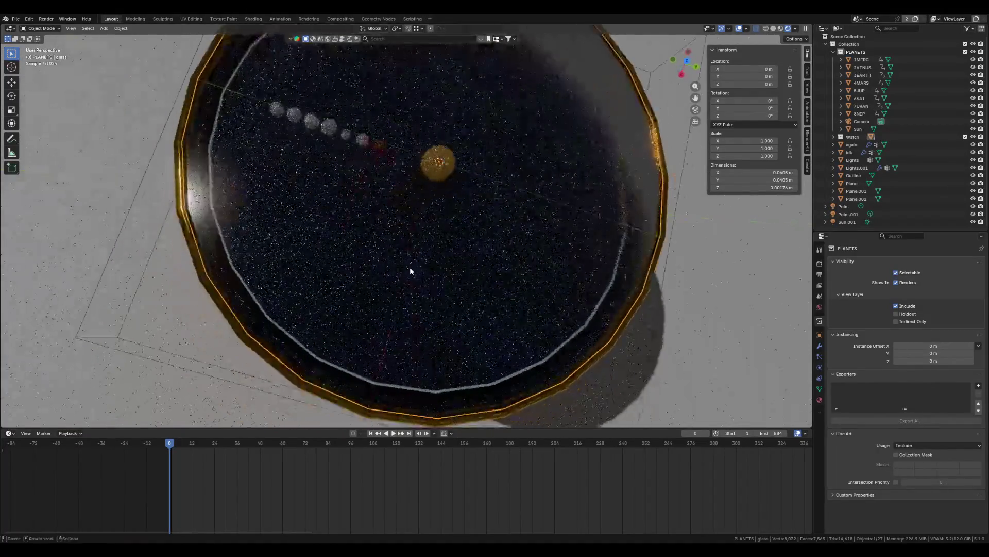
{"action": "left_click", "coordinate": [973, 152]}
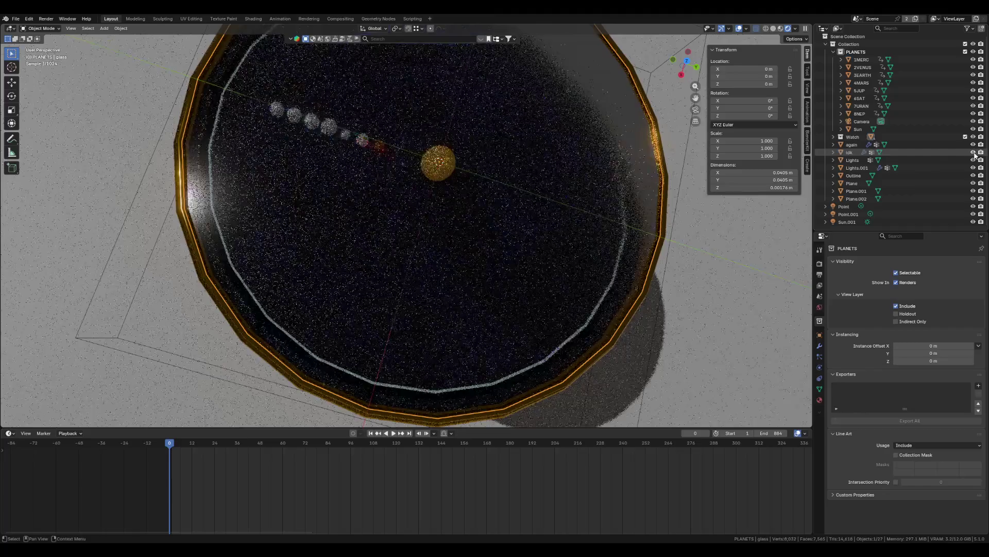
- Hide the Lights, Plane.001 and Outline objects from the viewport
{"action": "left_click", "coordinate": [974, 160]}
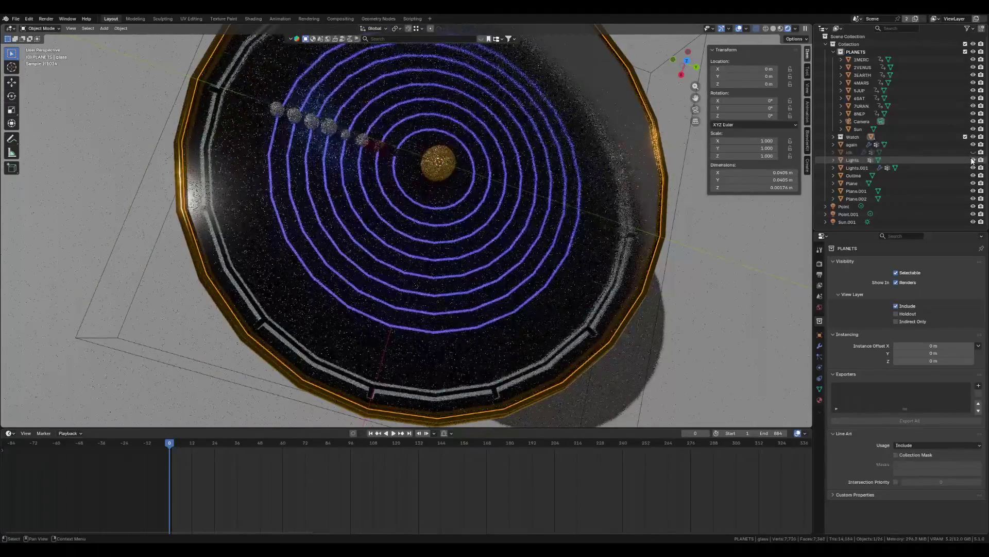
{"action": "left_click", "coordinate": [973, 161]}
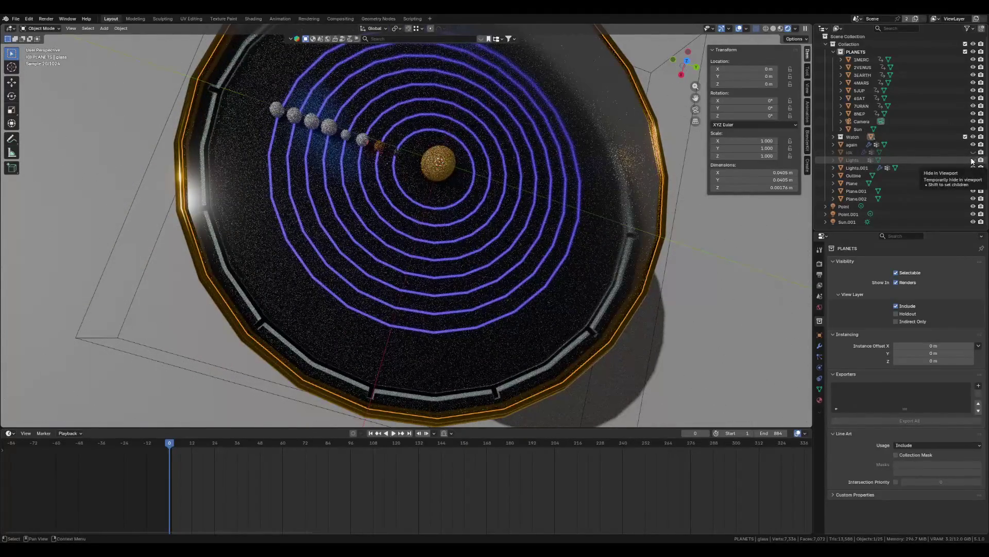
{"action": "left_click", "coordinate": [973, 160]}
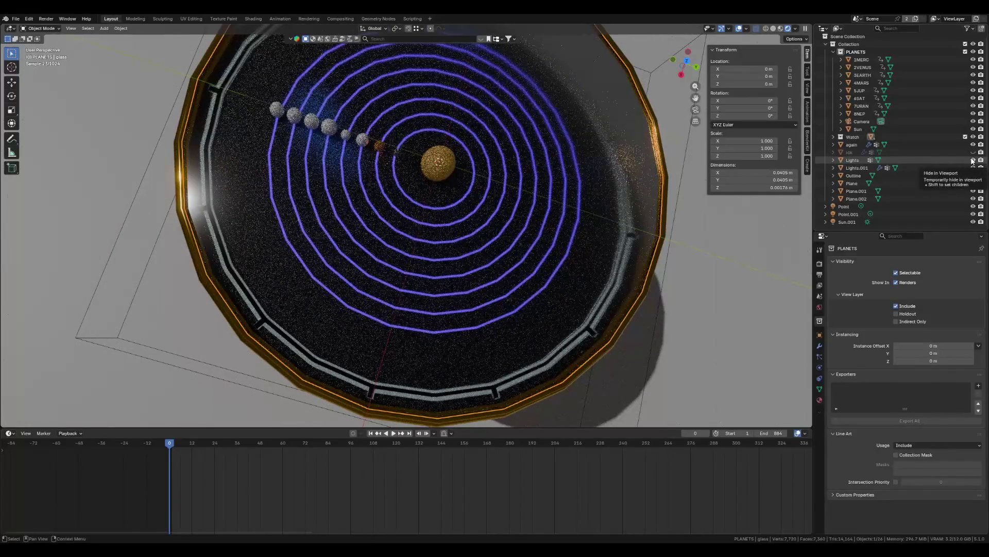
{"action": "left_click", "coordinate": [973, 160]}
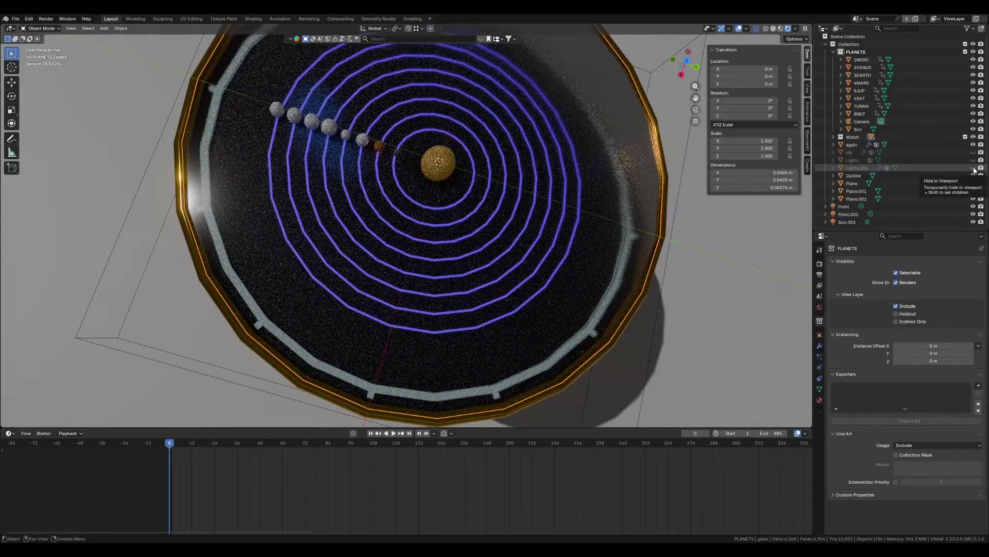
{"action": "left_click", "coordinate": [974, 191]}
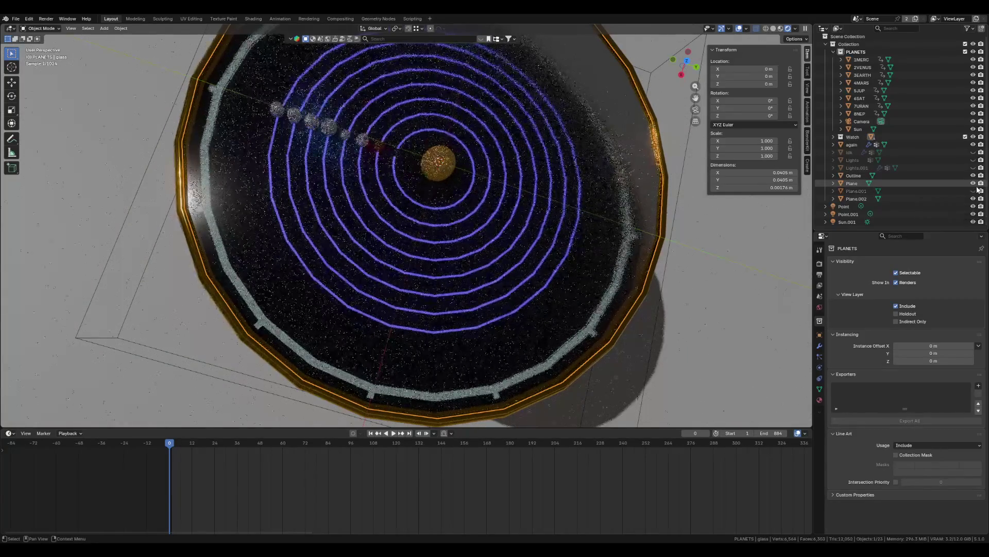
{"action": "left_click", "coordinate": [974, 175]}
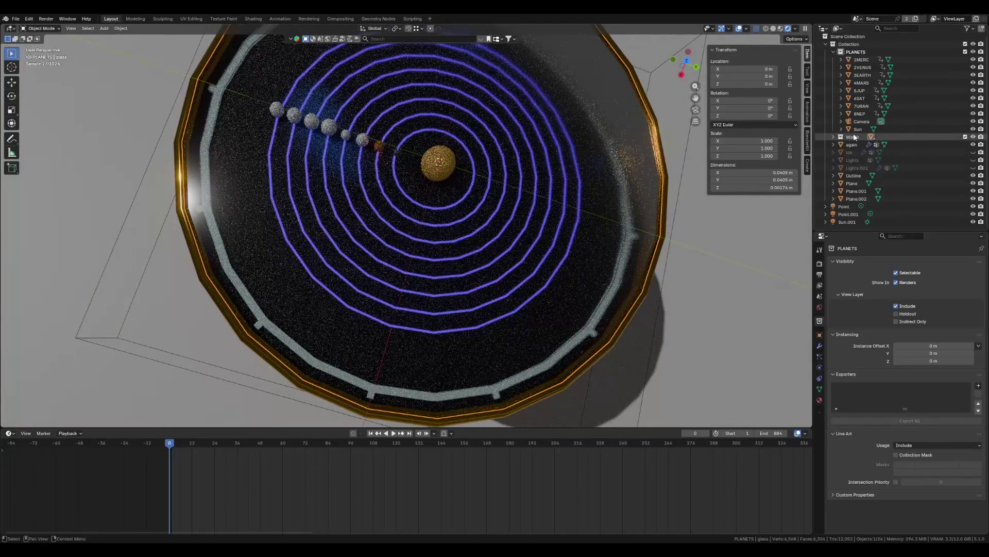
- Expand the Watch collection, hide Lights.001, again and Outline, then view the rings obliquely
{"action": "left_click", "coordinate": [834, 137]}
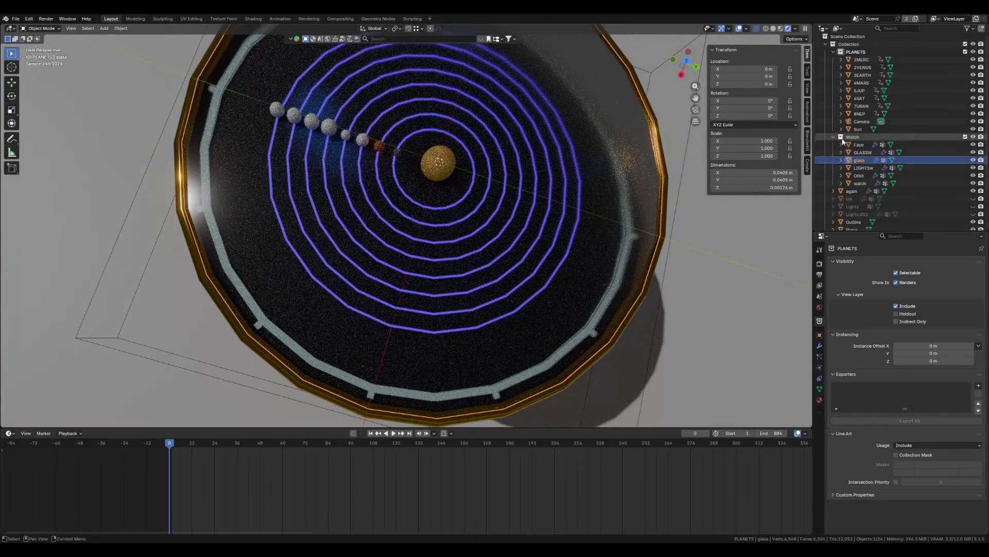
{"action": "left_click", "coordinate": [974, 213]}
{"action": "left_click", "coordinate": [973, 209]}
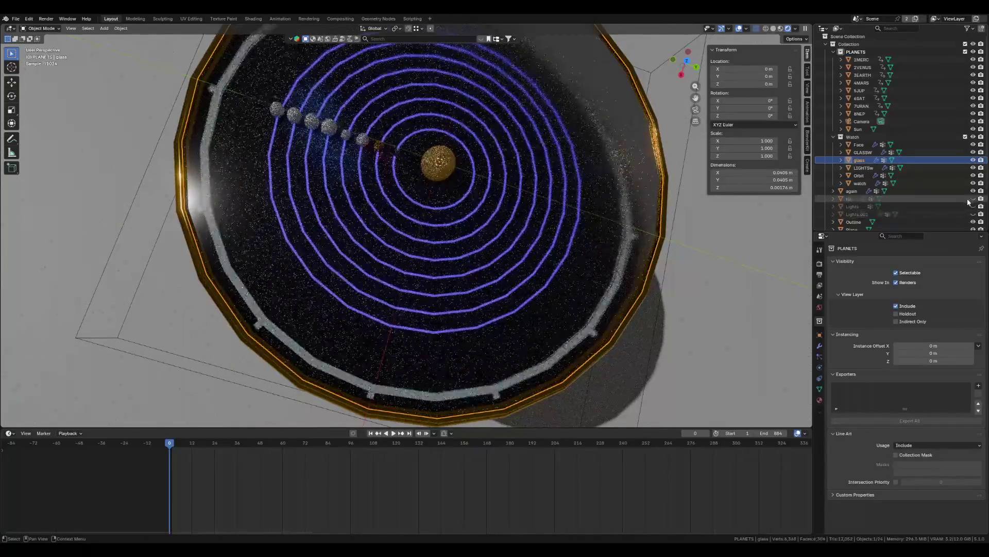
{"action": "scroll", "coordinate": [974, 200], "scroll_direction": "down", "scroll_amount": 1}
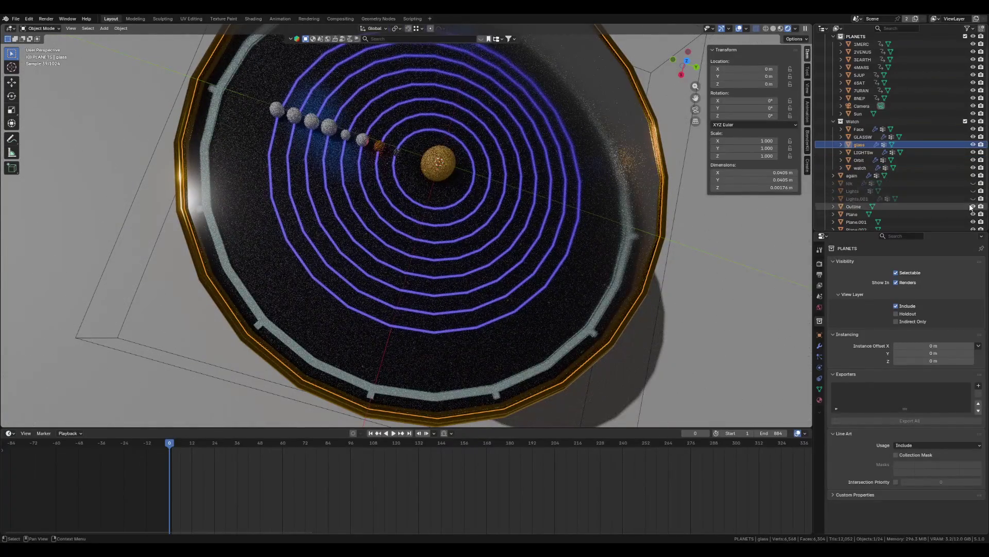
{"action": "left_click", "coordinate": [973, 175]}
{"action": "scroll", "coordinate": [969, 195], "scroll_direction": "down", "scroll_amount": 1}
{"action": "left_click", "coordinate": [973, 191]}
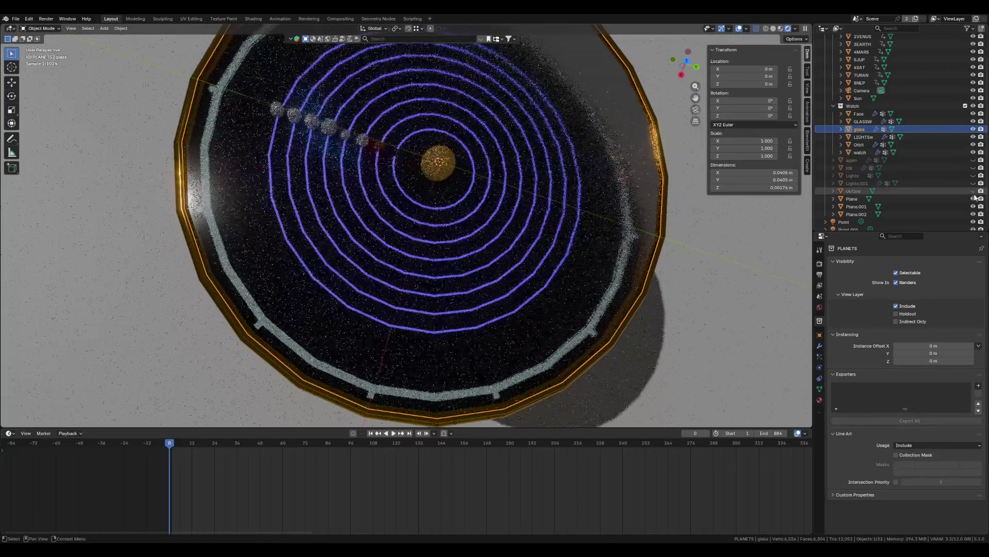
{"action": "scroll", "coordinate": [947, 153], "scroll_direction": "up", "scroll_amount": 2}
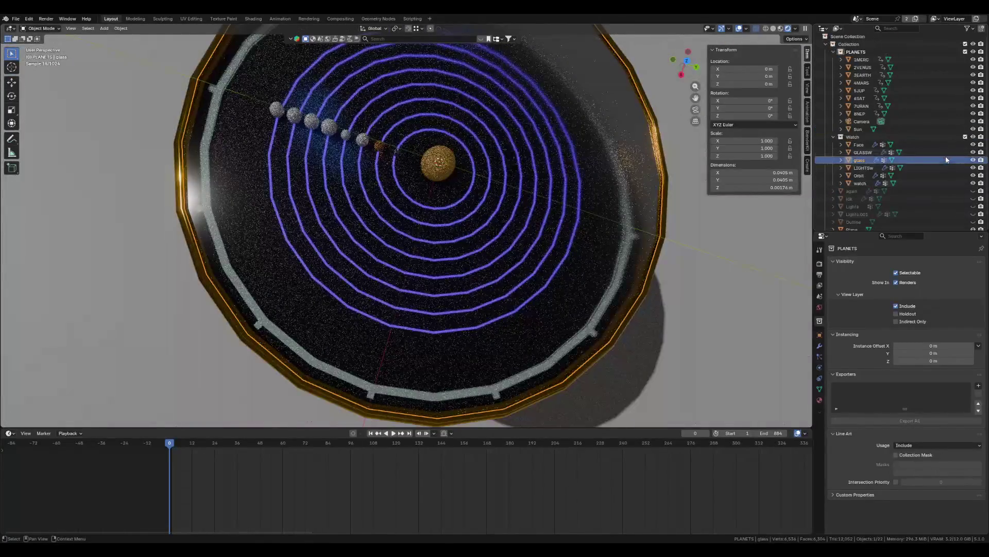
{"action": "scroll", "coordinate": [507, 220], "scroll_direction": "up", "scroll_amount": 1}
{"action": "middle_click_drag", "start_coordinate": [507, 221], "coordinate": [506, 206]}
- Raise the LIGHTSw material's emission strength from 0.200 to 0.600
{"action": "left_click", "coordinate": [870, 168]}
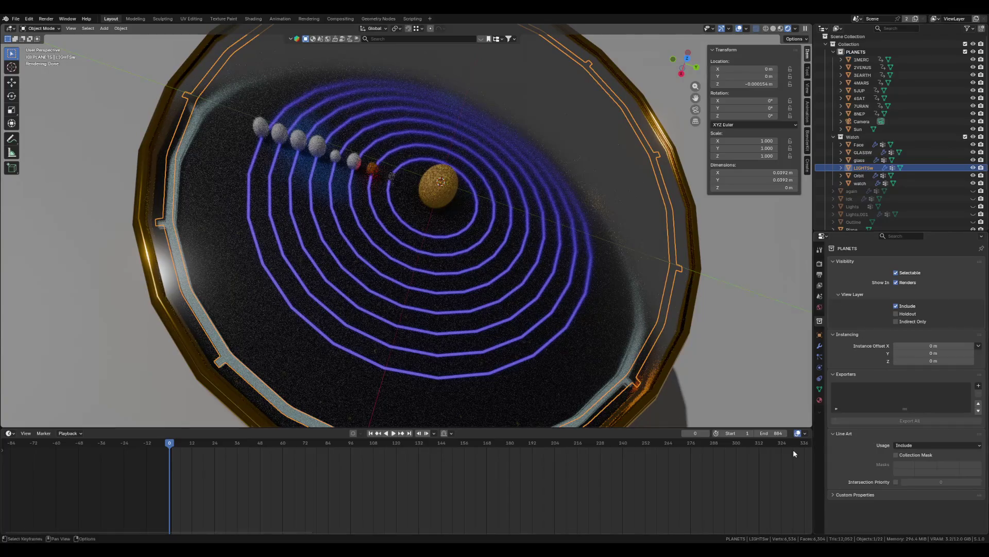
{"action": "left_click", "coordinate": [820, 401]}
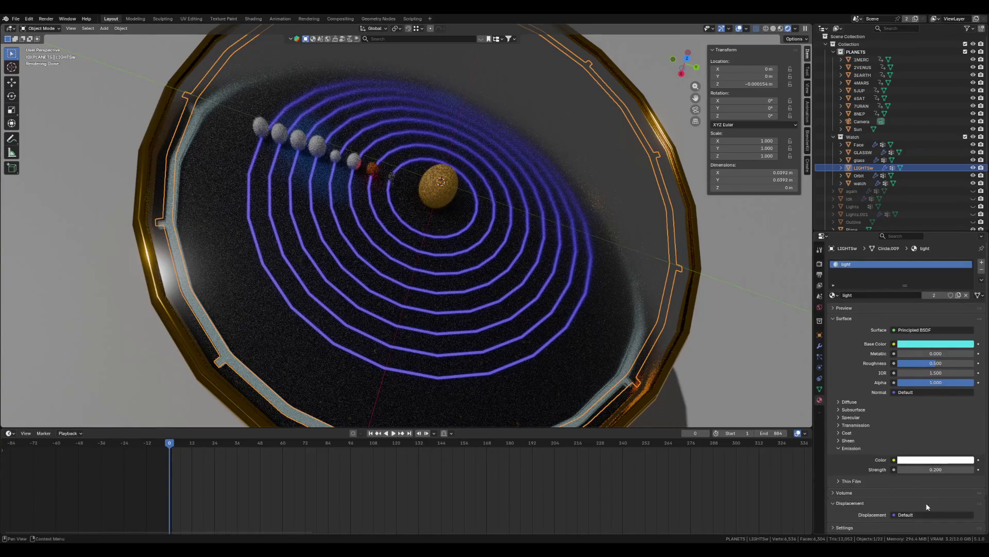
{"action": "left_click", "coordinate": [971, 469]}
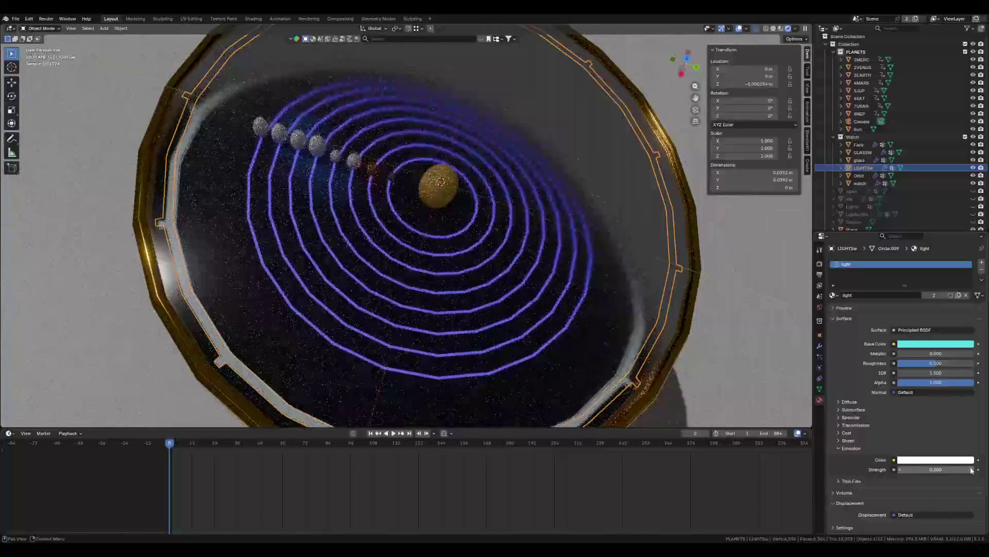
{"action": "left_click", "coordinate": [972, 469]}
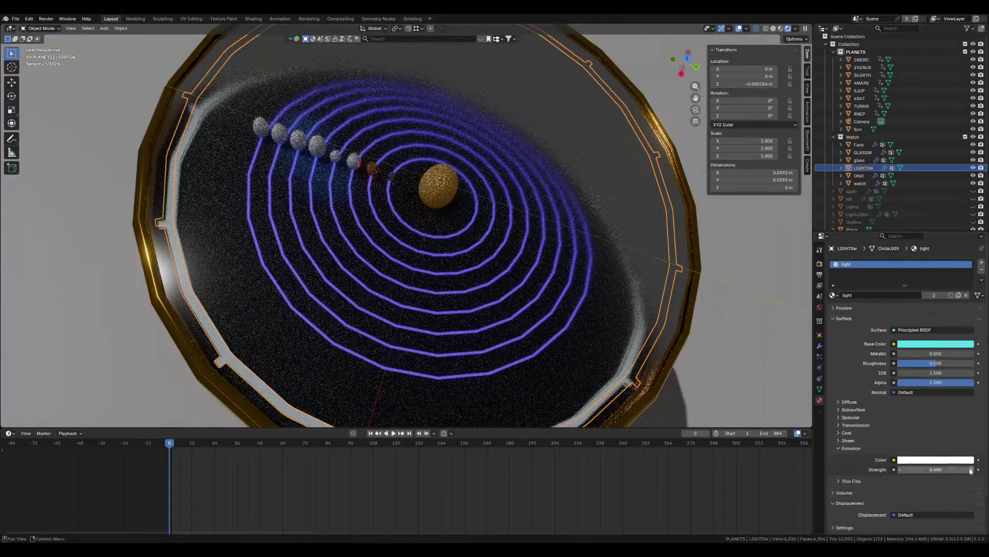
{"action": "left_click", "coordinate": [972, 470]}
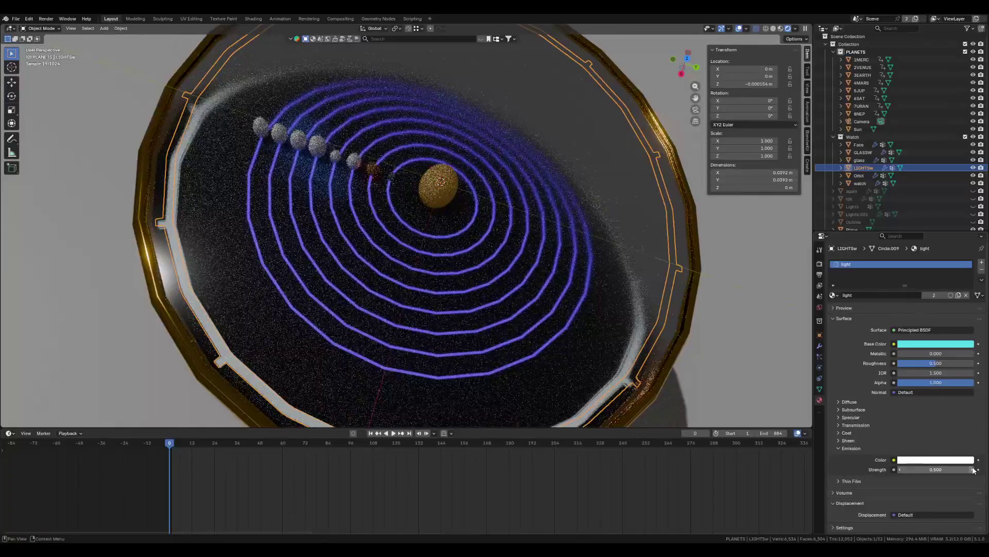
{"action": "left_click", "coordinate": [973, 469]}
- Change the LIGHTSw emission colour from white to light blue
{"action": "mouse_move", "coordinate": [578, 298]}
{"action": "middle_mouse_down"}
{"action": "mouse_move", "coordinate": [570, 343]}
{"action": "mouse_move", "coordinate": [589, 334]}
{"action": "mouse_move", "coordinate": [580, 324]}
{"action": "middle_mouse_up"}
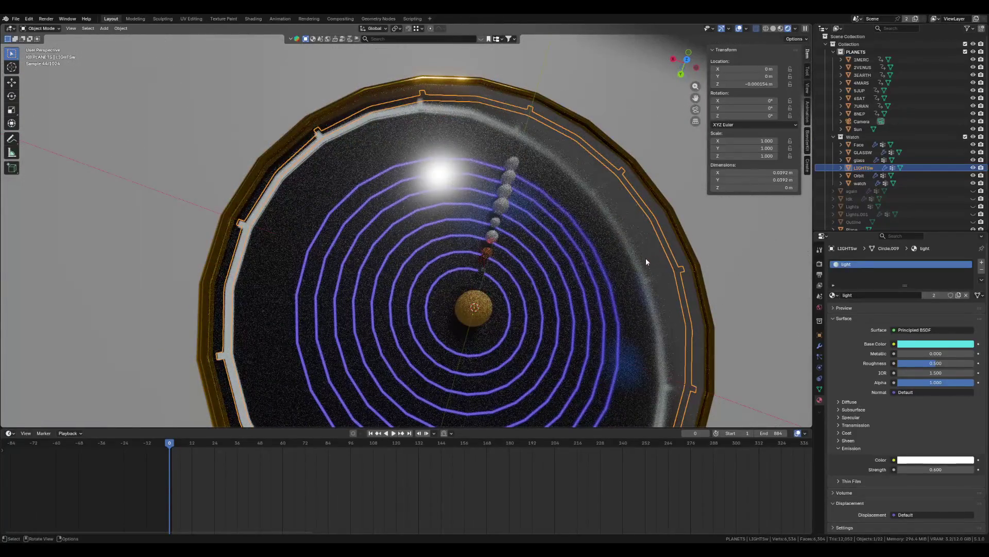
{"action": "left_click", "coordinate": [935, 461]}
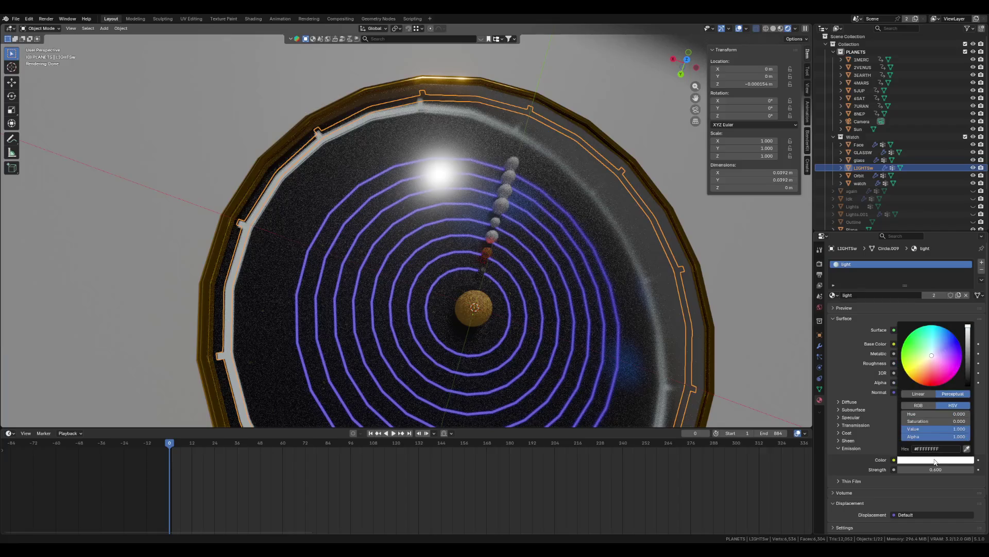
{"action": "left_click_drag", "start_coordinate": [939, 358], "coordinate": [940, 334]}
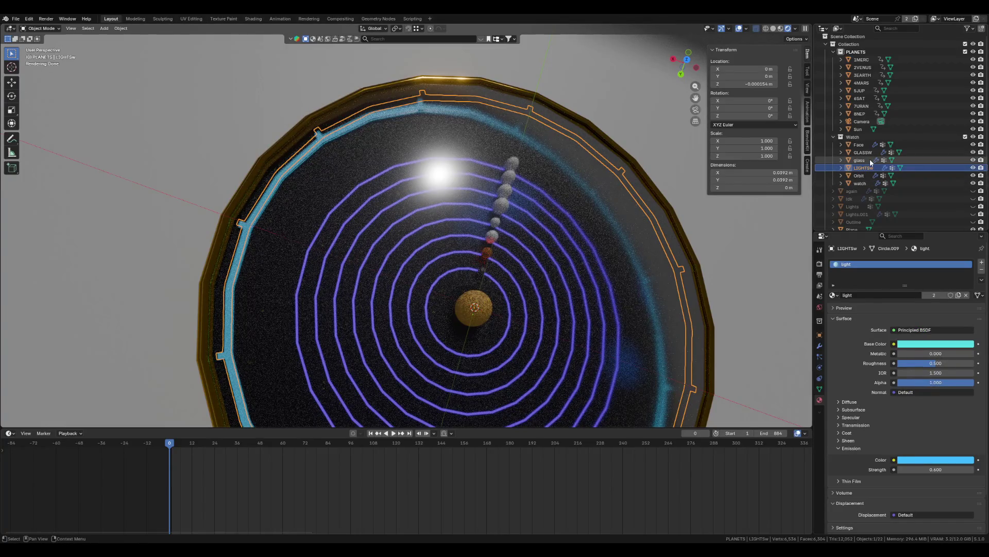
{"action": "scroll", "coordinate": [872, 193], "scroll_direction": "down", "scroll_amount": 2}
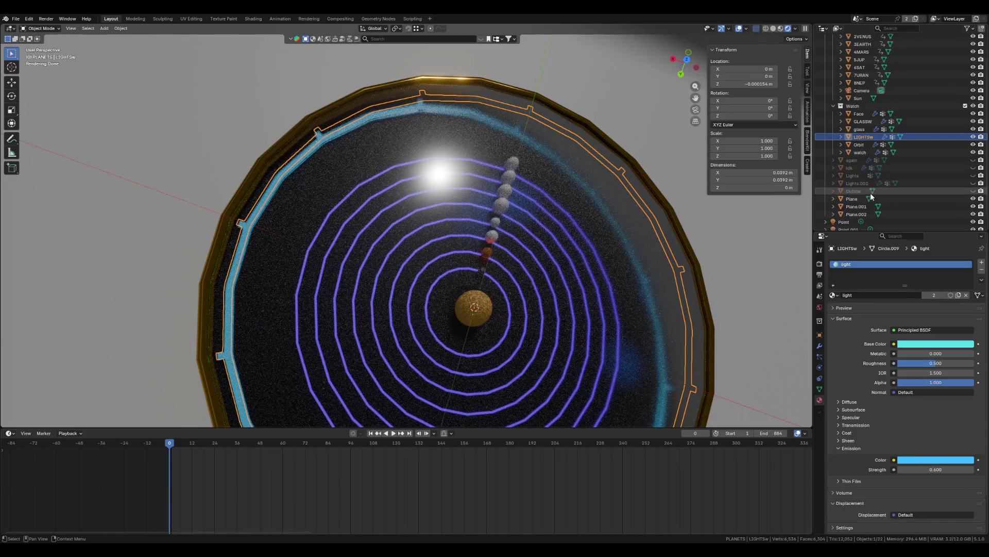
{"action": "scroll", "coordinate": [872, 196], "scroll_direction": "down", "scroll_amount": 1}
- Step through Face, GLASSW, glass and LIGHTSw, ending on Orbit with its LIGHT2 material
{"action": "left_click", "coordinate": [856, 114]}
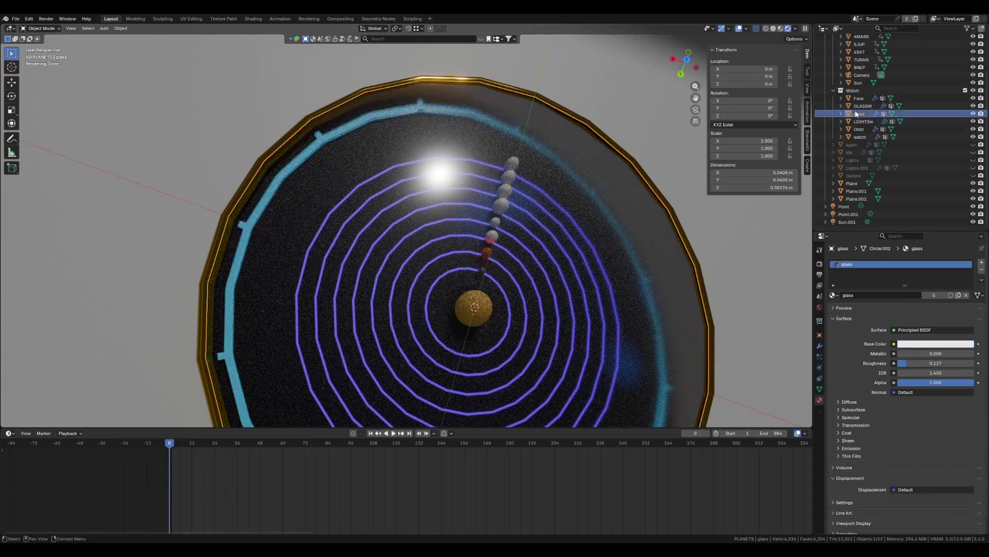
{"action": "mouse_move", "coordinate": [859, 98]}
{"action": "left_mouse_down"}
{"action": "mouse_move", "coordinate": [874, 92]}
{"action": "mouse_move", "coordinate": [865, 84]}
{"action": "mouse_move", "coordinate": [866, 101]}
{"action": "left_mouse_up"}
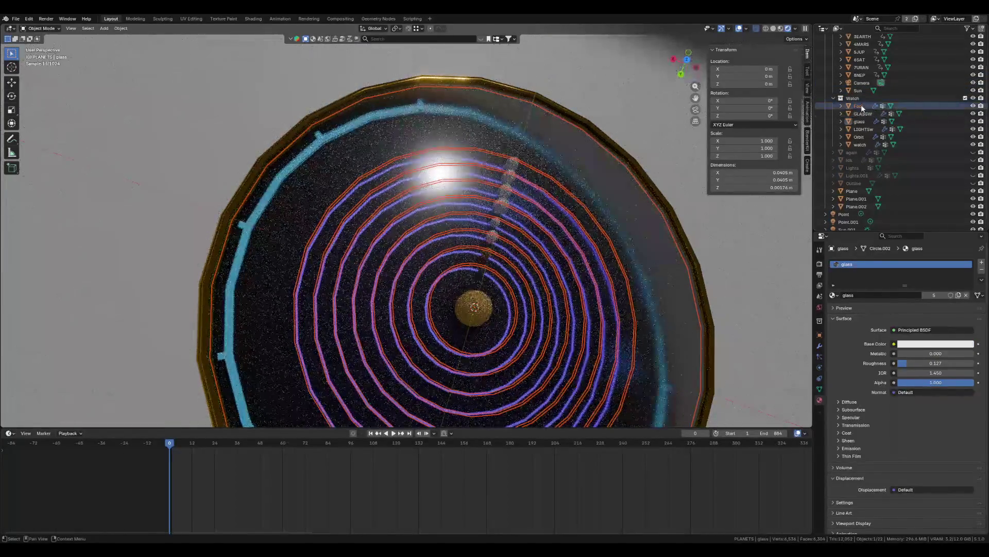
{"action": "left_click", "coordinate": [863, 107]}
{"action": "left_click", "coordinate": [973, 105]}
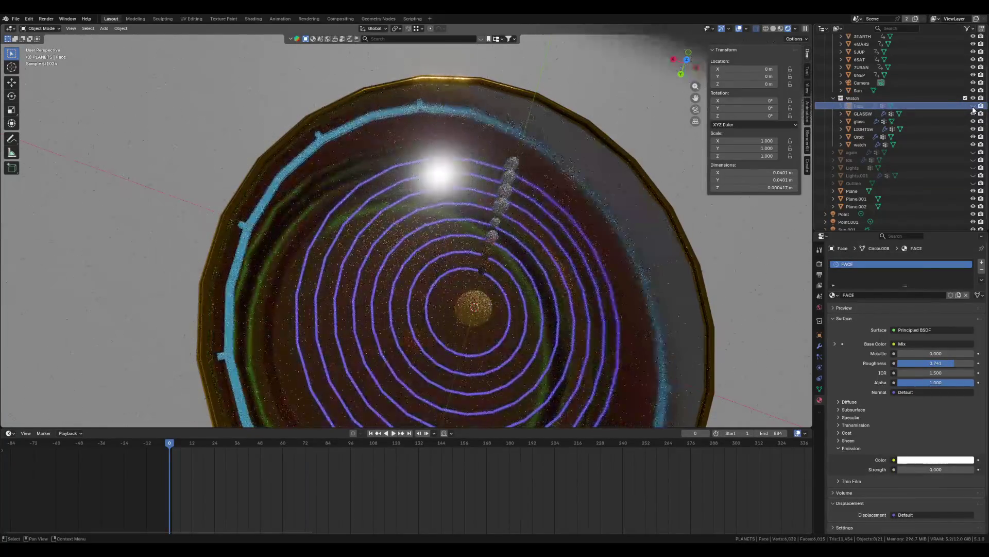
{"action": "left_click", "coordinate": [973, 107]}
{"action": "left_click", "coordinate": [864, 114]}
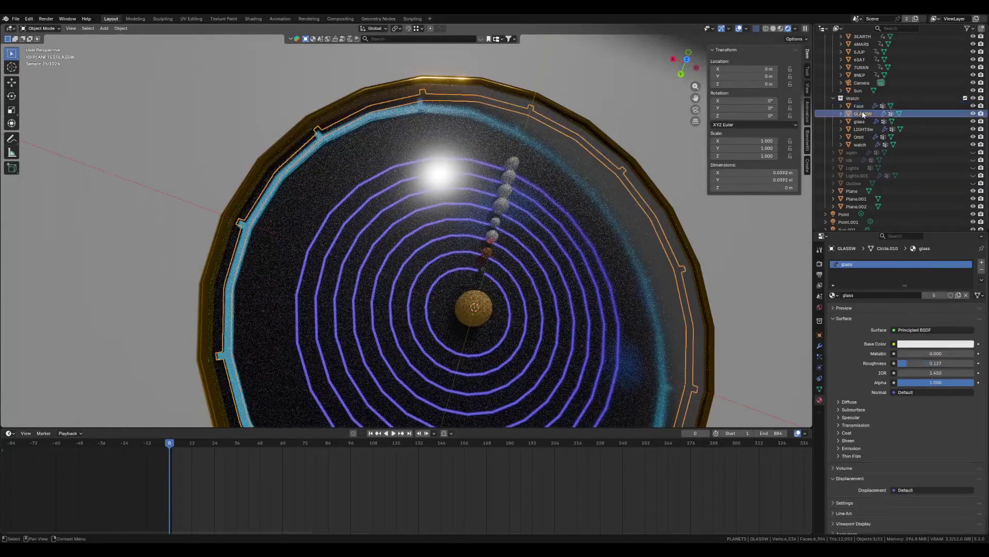
{"action": "left_click", "coordinate": [860, 122]}
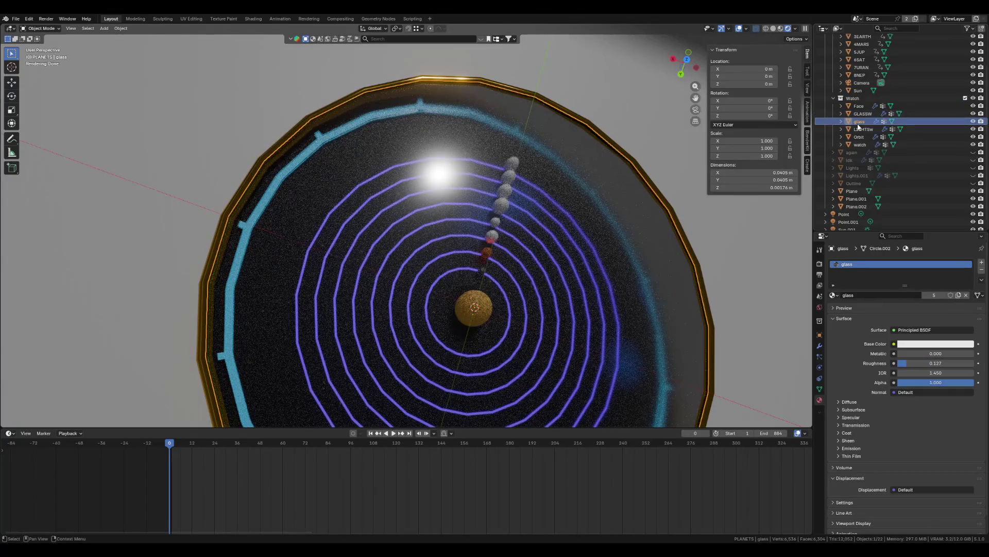
{"action": "left_click", "coordinate": [864, 129]}
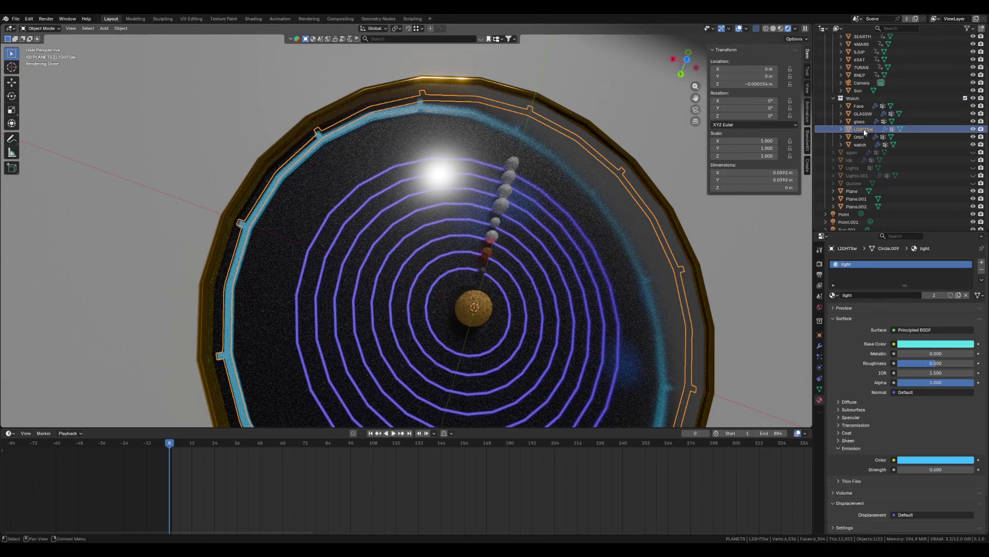
{"action": "left_click", "coordinate": [859, 137]}
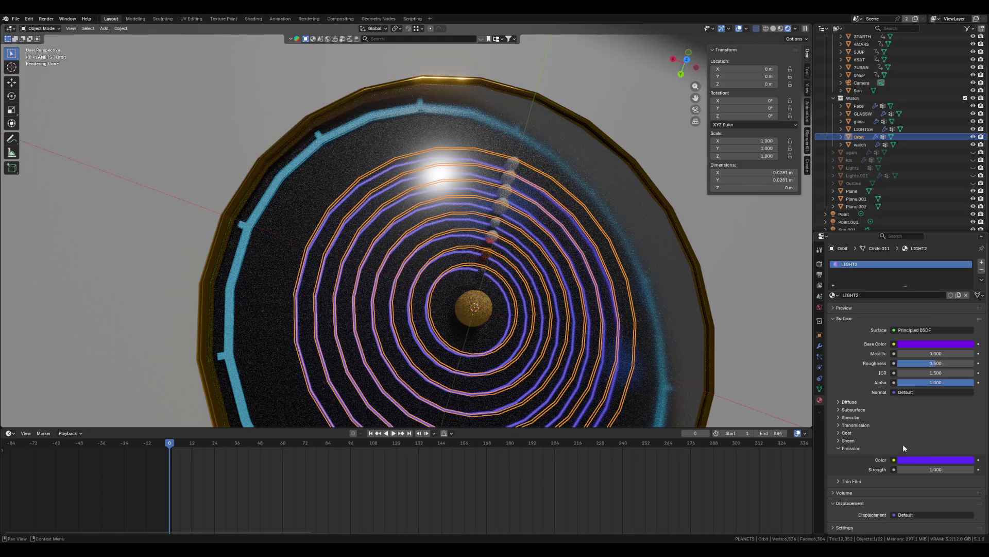
- Change the LIGHT2 emission colour of the orbit rings from purple to bright green
{"action": "left_click", "coordinate": [933, 460]}
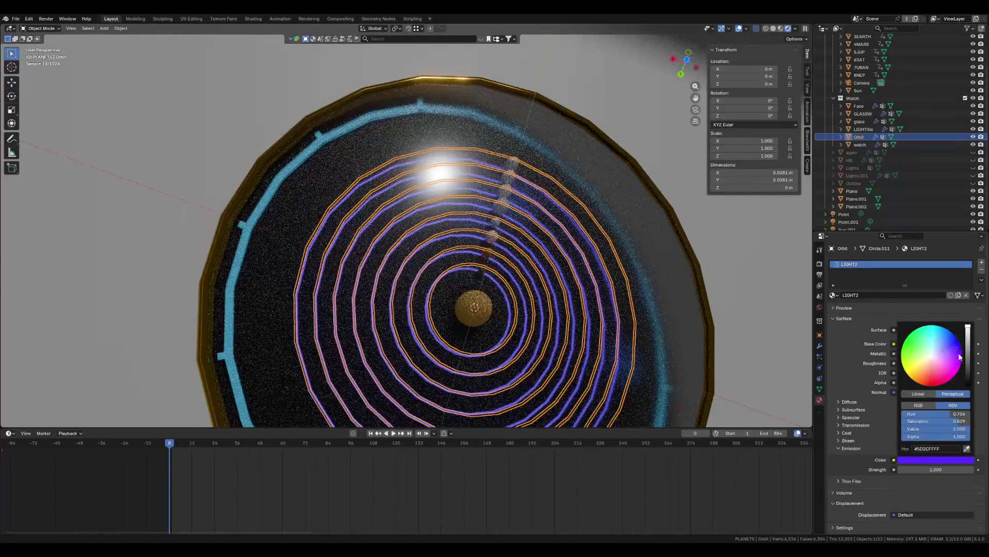
{"action": "mouse_move", "coordinate": [949, 353]}
{"action": "left_mouse_down"}
{"action": "mouse_move", "coordinate": [934, 381]}
{"action": "mouse_move", "coordinate": [908, 374]}
{"action": "mouse_move", "coordinate": [933, 341]}
{"action": "mouse_move", "coordinate": [916, 329]}
{"action": "left_mouse_up"}
{"action": "mouse_move", "coordinate": [738, 286]}
{"action": "middle_mouse_down"}
{"action": "mouse_move", "coordinate": [689, 325]}
{"action": "mouse_move", "coordinate": [580, 190]}
{"action": "middle_mouse_up"}
- Select the glass case object from a low oblique view to show its material
{"action": "left_click", "coordinate": [798, 224]}
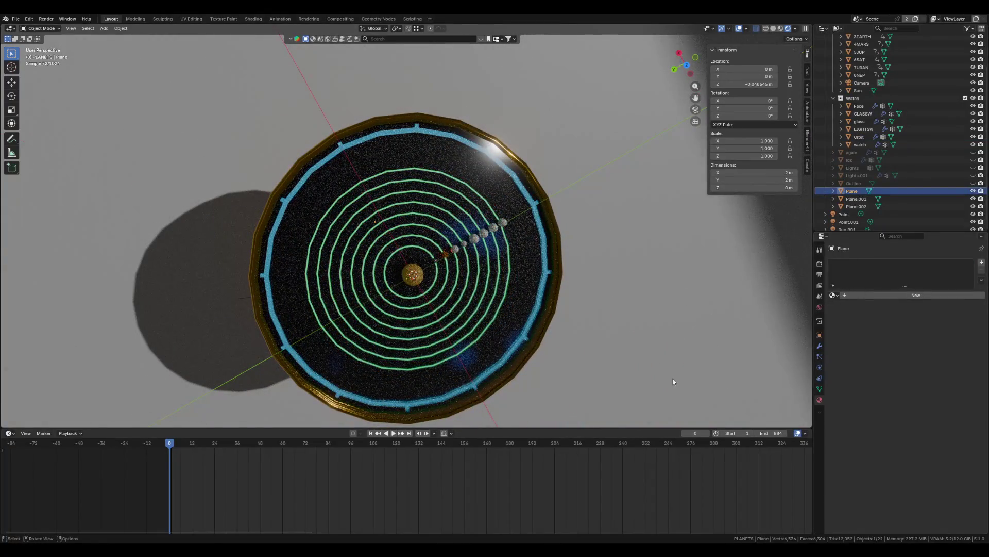
{"action": "mouse_move", "coordinate": [673, 382]}
{"action": "middle_mouse_down"}
{"action": "mouse_move", "coordinate": [607, 331]}
{"action": "mouse_move", "coordinate": [601, 299]}
{"action": "mouse_move", "coordinate": [572, 269]}
{"action": "mouse_move", "coordinate": [598, 335]}
{"action": "mouse_move", "coordinate": [551, 306]}
{"action": "mouse_move", "coordinate": [516, 350]}
{"action": "mouse_move", "coordinate": [453, 371]}
{"action": "mouse_move", "coordinate": [385, 300]}
{"action": "mouse_move", "coordinate": [393, 309]}
{"action": "mouse_move", "coordinate": [420, 281]}
{"action": "middle_mouse_up"}
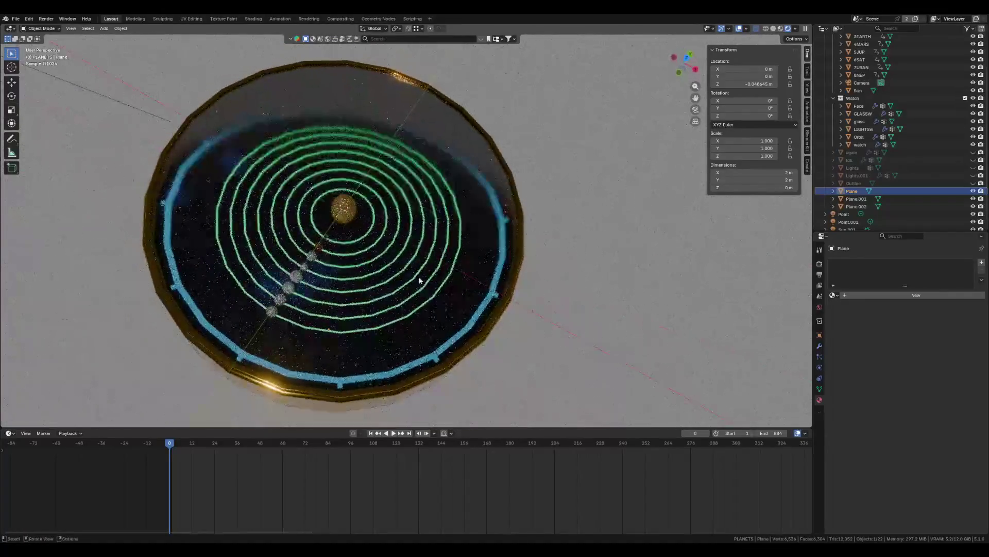
{"action": "left_click", "coordinate": [440, 292]}
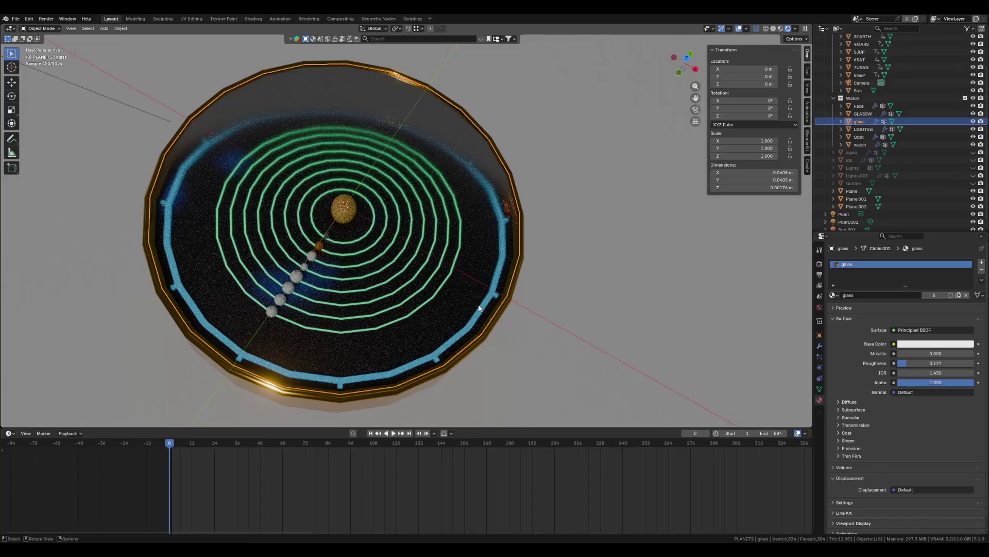
- Select the Sun and raise its emission strength from 0.050 to 0.550
{"action": "scroll", "coordinate": [365, 257], "scroll_direction": "up", "scroll_amount": 3}
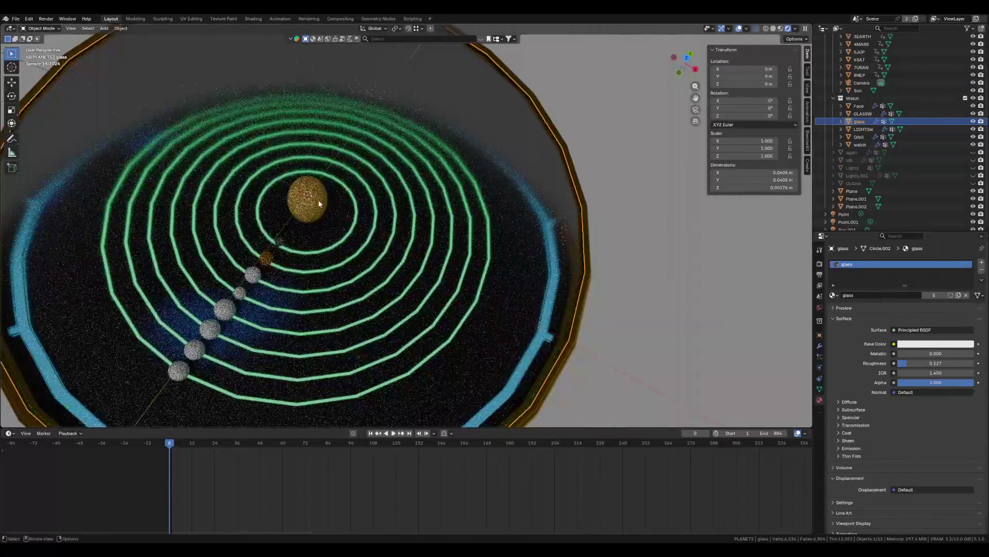
{"action": "scroll", "coordinate": [850, 103], "scroll_direction": "up", "scroll_amount": 3}
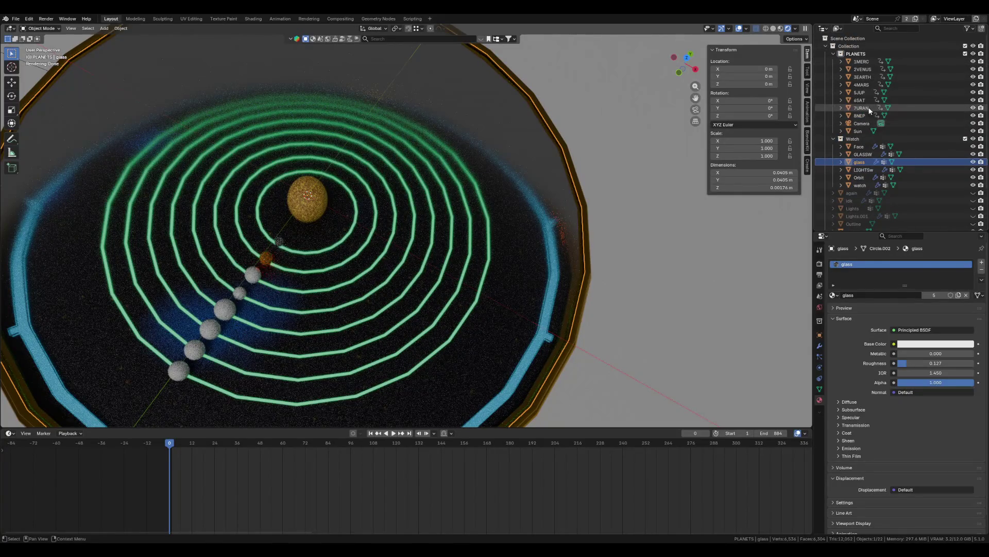
{"action": "left_click", "coordinate": [865, 132]}
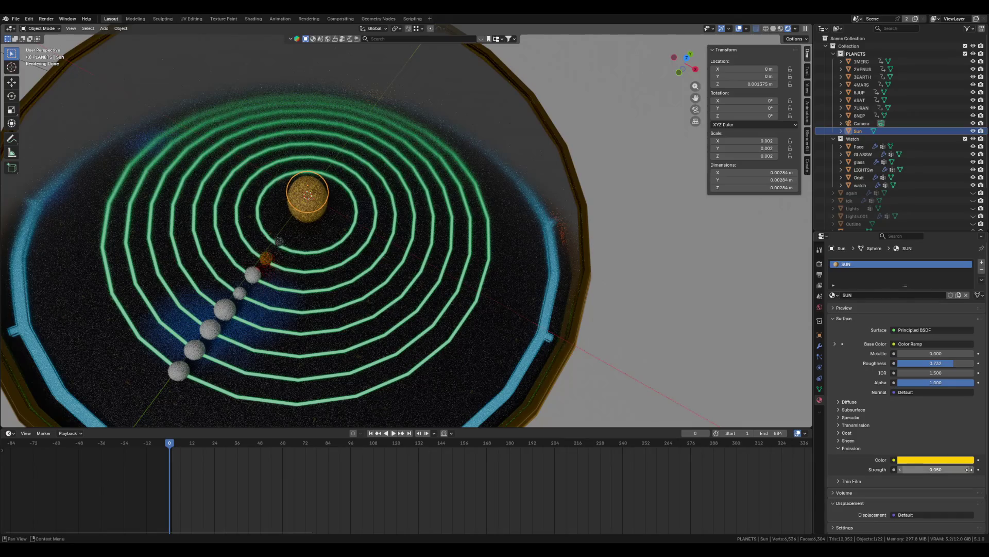
{"action": "left_click", "coordinate": [972, 469]}
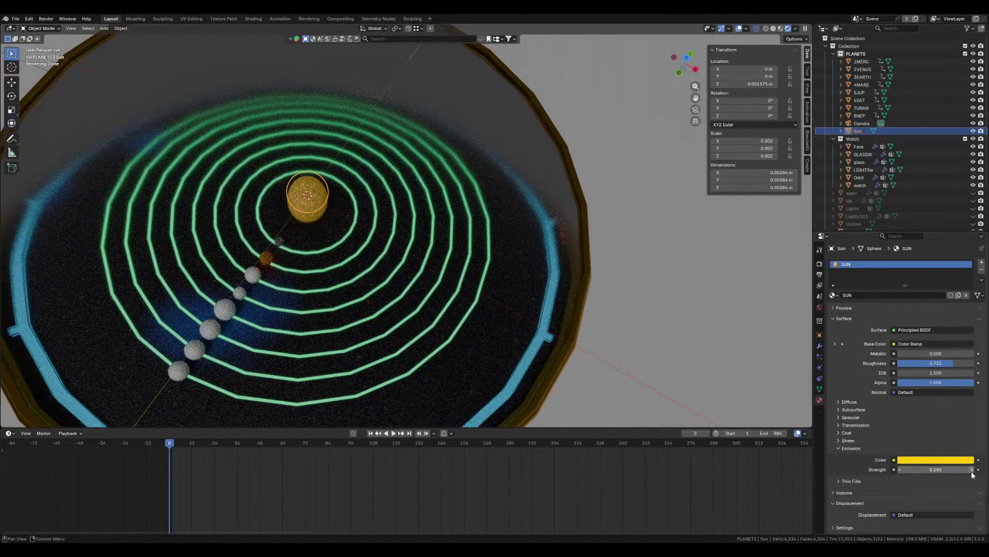
{"action": "left_click", "coordinate": [972, 470]}
{"action": "left_click", "coordinate": [972, 470]}
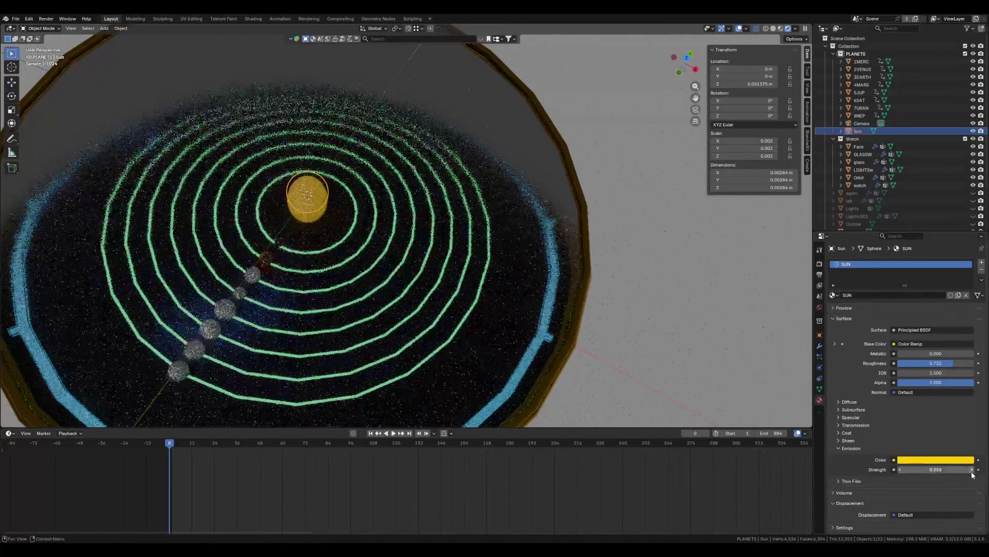
{"action": "left_click", "coordinate": [971, 470]}
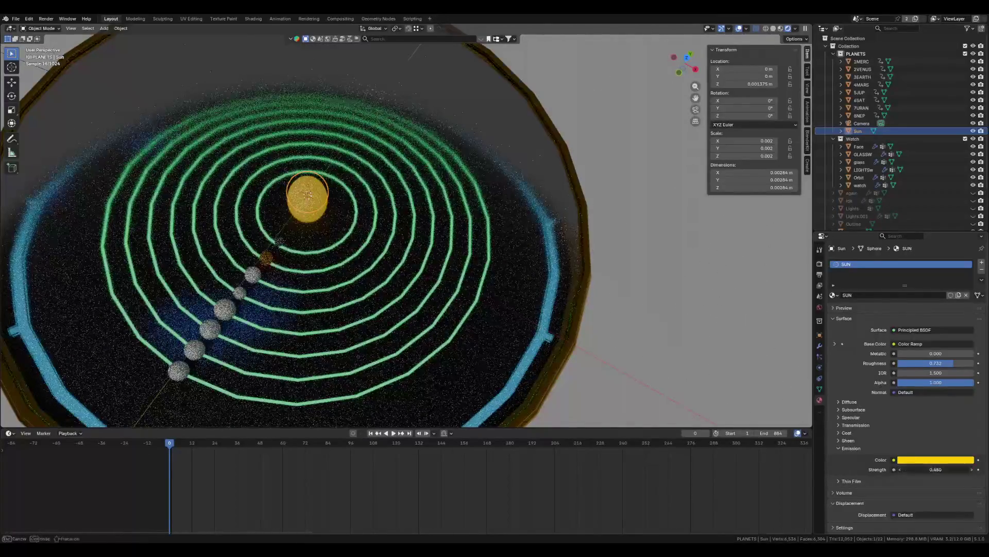
{"action": "left_click", "coordinate": [972, 470]}
- Orbit and zoom around the watch to inspect the brighter sun glow
{"action": "middle_click_drag", "start_coordinate": [415, 313], "coordinate": [426, 294]}
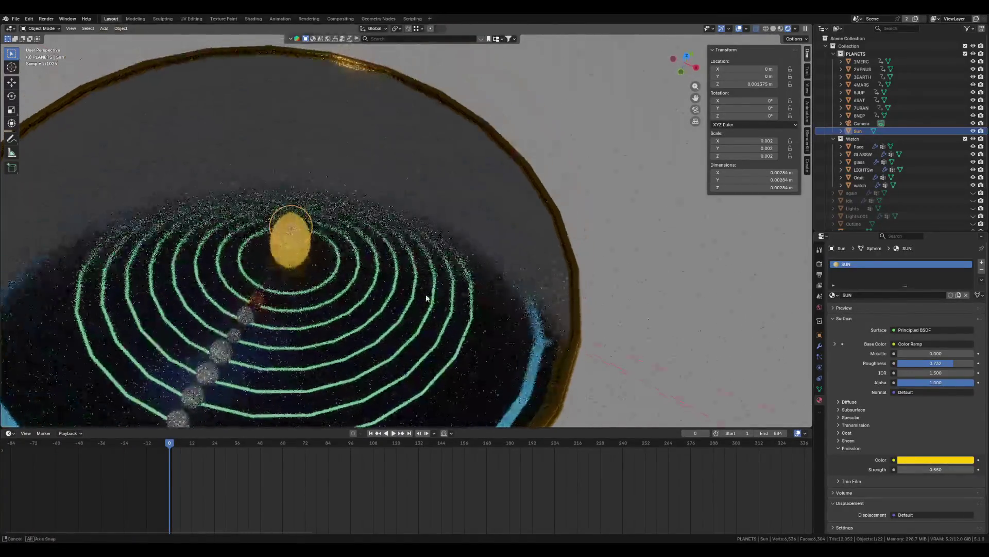
{"action": "scroll", "coordinate": [427, 305], "scroll_direction": "up", "scroll_amount": 2}
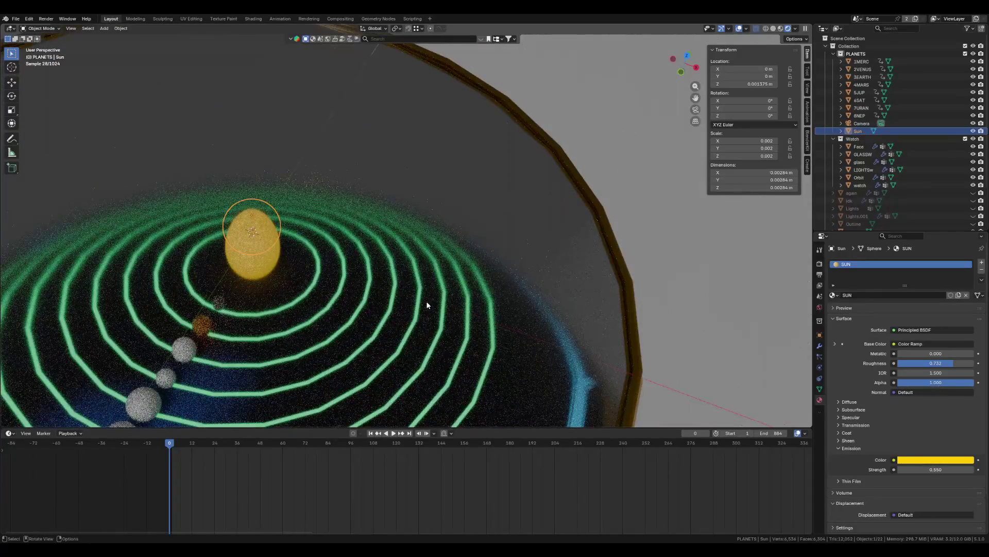
{"action": "scroll", "coordinate": [426, 305], "scroll_direction": "down", "scroll_amount": 3}
{"action": "scroll", "coordinate": [427, 305], "scroll_direction": "up", "scroll_amount": 2}
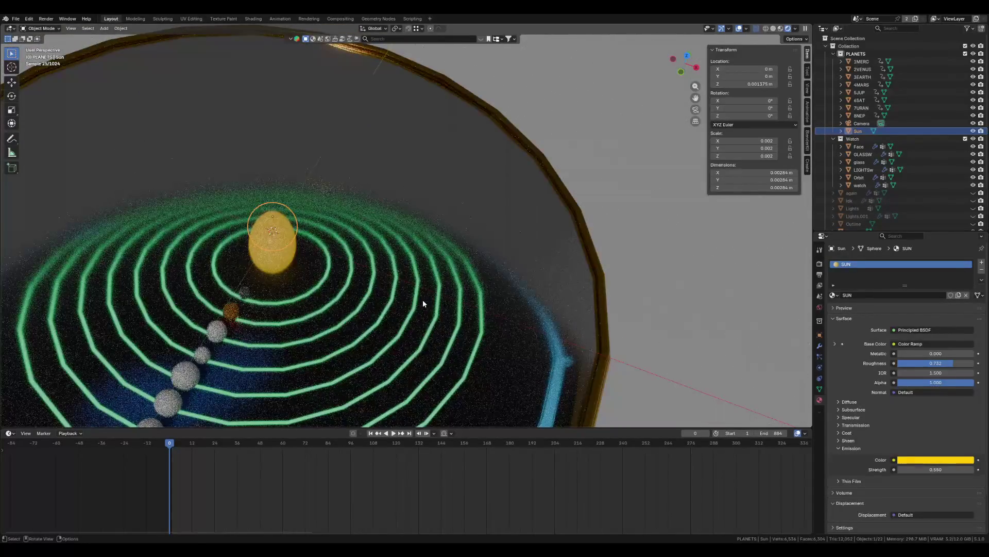
{"action": "mouse_move", "coordinate": [423, 303]}
{"action": "middle_mouse_down"}
{"action": "mouse_move", "coordinate": [443, 340]}
{"action": "mouse_move", "coordinate": [484, 303]}
{"action": "mouse_move", "coordinate": [441, 316]}
{"action": "middle_mouse_up"}
{"action": "scroll", "coordinate": [464, 309], "scroll_direction": "down", "scroll_amount": 3}
{"action": "scroll", "coordinate": [543, 303], "scroll_direction": "down", "scroll_amount": 2}
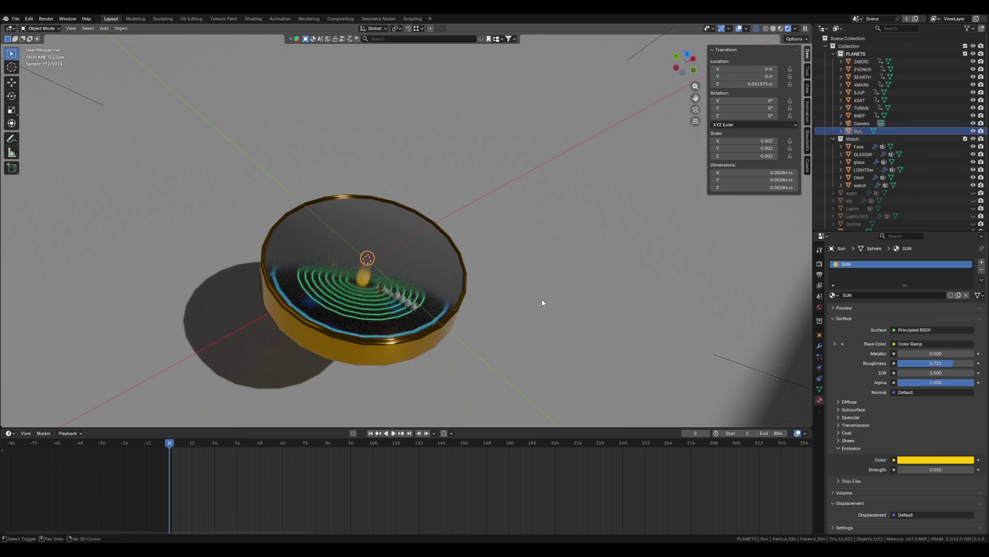
- Add an Area light and raise it 0.1258 m along Z above the watch
{"action": "key", "text": "shift+a"}
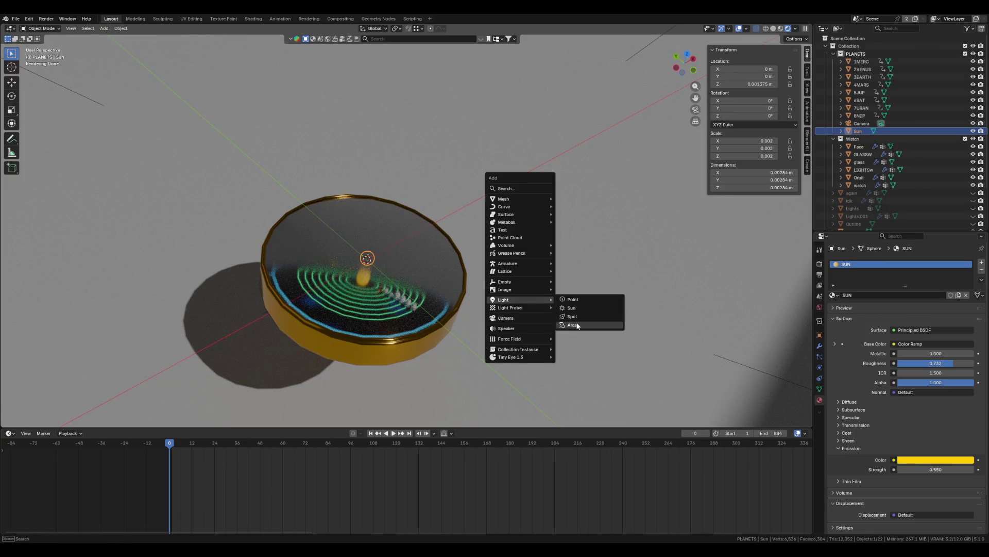
{"action": "left_click", "coordinate": [578, 326]}
{"action": "mouse_move", "coordinate": [510, 347]}
{"action": "middle_mouse_down"}
{"action": "mouse_move", "coordinate": [574, 329]}
{"action": "mouse_move", "coordinate": [549, 362]}
{"action": "mouse_move", "coordinate": [565, 270]}
{"action": "mouse_move", "coordinate": [557, 283]}
{"action": "mouse_move", "coordinate": [576, 285]}
{"action": "middle_mouse_up"}
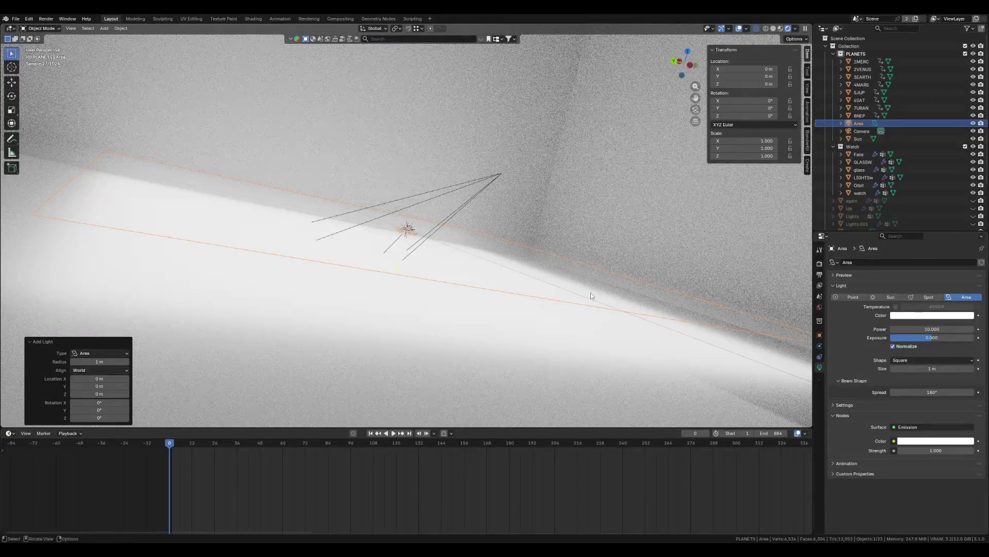
{"action": "key", "text": "g"}
{"action": "key", "text": "z"}
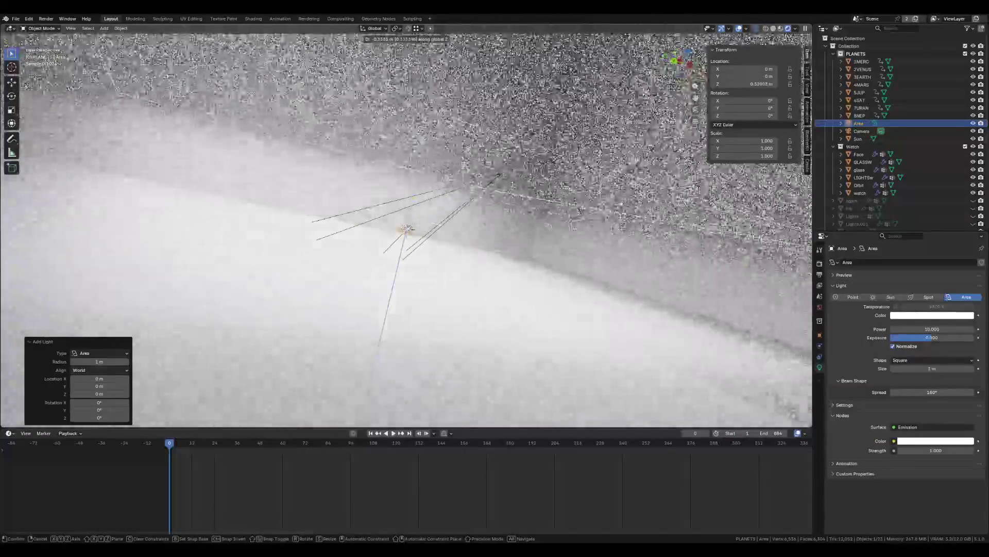
{"action": "key", "text": "Return"}
{"action": "mouse_move", "coordinate": [549, 304]}
{"action": "middle_mouse_down"}
{"action": "mouse_move", "coordinate": [541, 327]}
{"action": "mouse_move", "coordinate": [489, 337]}
{"action": "mouse_move", "coordinate": [543, 326]}
{"action": "mouse_move", "coordinate": [490, 284]}
{"action": "mouse_move", "coordinate": [786, 314]}
{"action": "middle_mouse_up"}
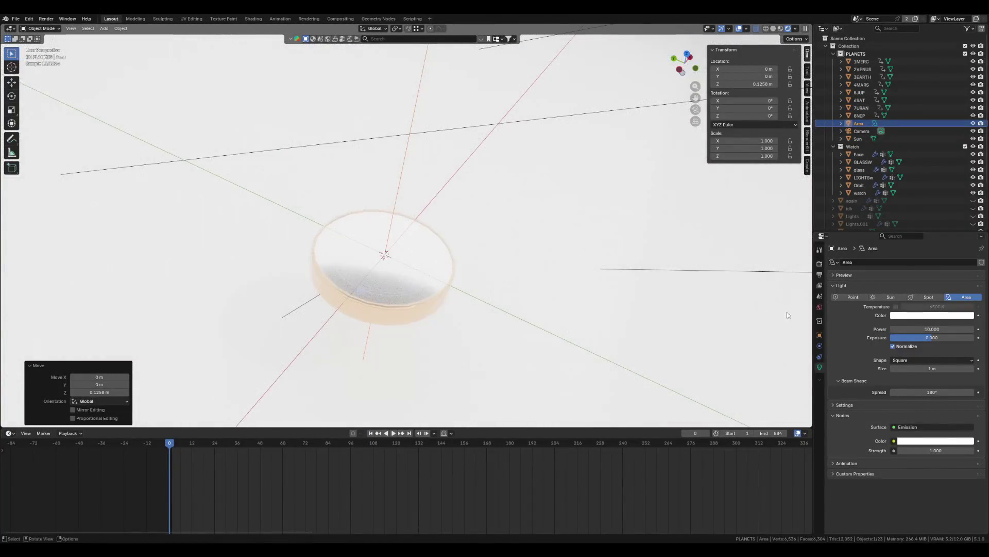
- Lower the Area light's power from 10.000 to 0.400
{"action": "mouse_move", "coordinate": [948, 328]}
{"action": "left_mouse_down"}
{"action": "mouse_move", "coordinate": [912, 328]}
{"action": "mouse_move", "coordinate": [932, 329]}
{"action": "left_mouse_up"}
{"action": "middle_click_drag", "start_coordinate": [662, 342], "coordinate": [677, 332]}
{"action": "scroll", "coordinate": [623, 330], "scroll_direction": "up", "scroll_amount": 5}
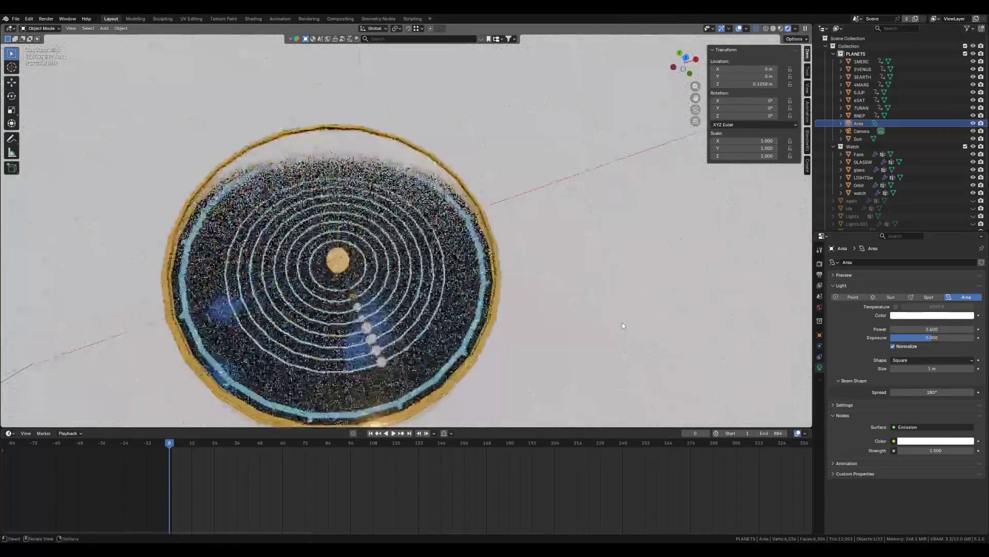
{"action": "left_click_drag", "start_coordinate": [941, 329], "coordinate": [932, 328]}
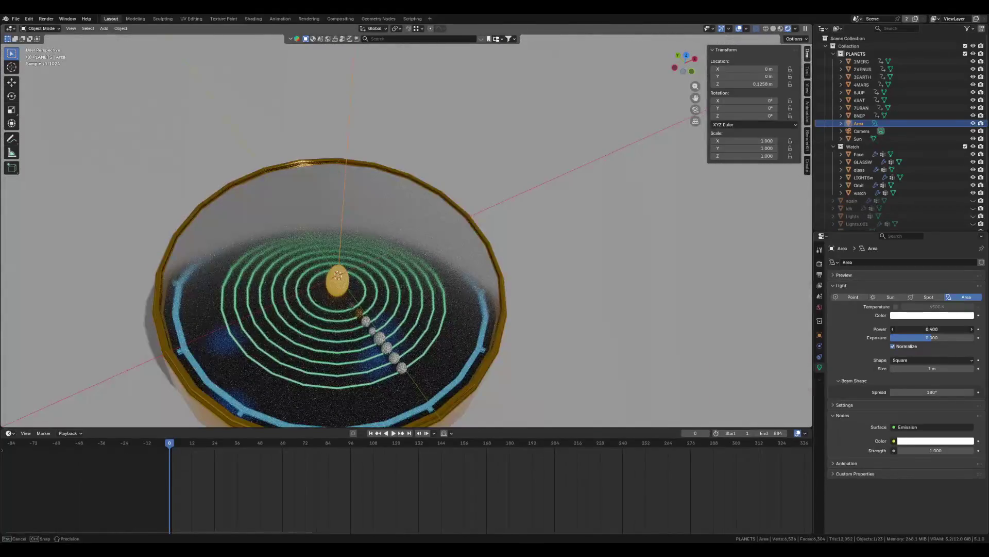
{"action": "scroll", "coordinate": [700, 349], "scroll_direction": "down", "scroll_amount": 6}
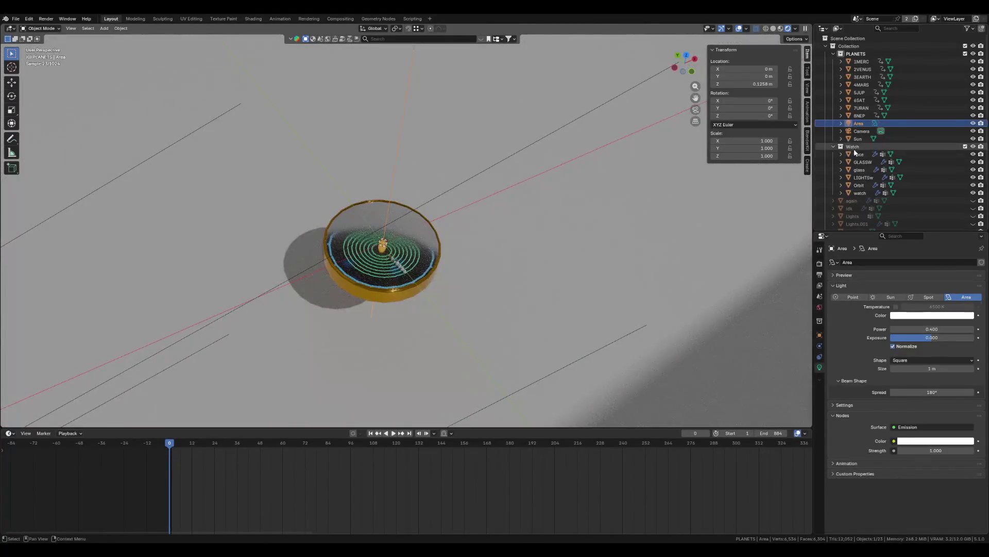
- Hide the Sun, Camera and Area light, then orbit to a low angle across the dial
{"action": "left_click", "coordinate": [973, 139]}
{"action": "left_click", "coordinate": [974, 131]}
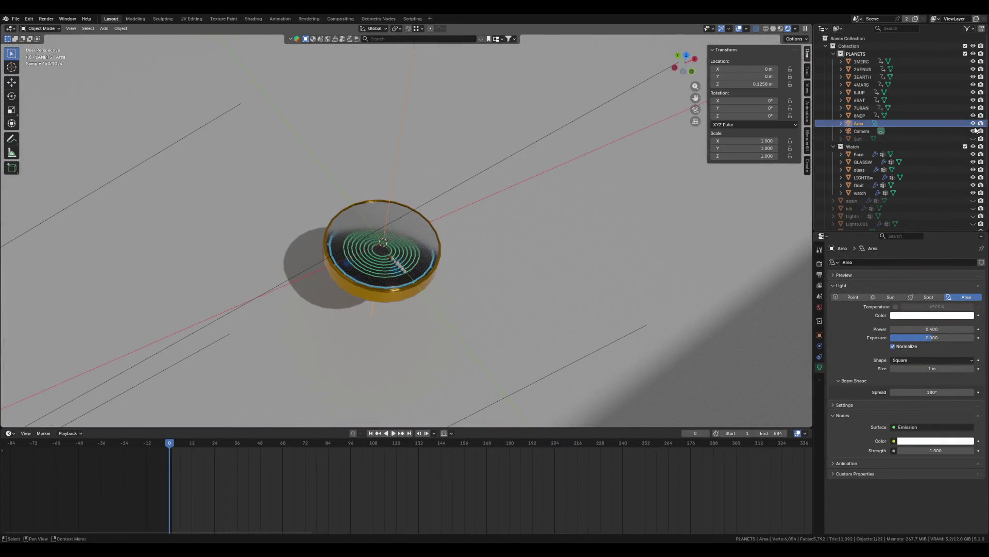
{"action": "left_click", "coordinate": [974, 123]}
{"action": "scroll", "coordinate": [618, 303], "scroll_direction": "up", "scroll_amount": 5}
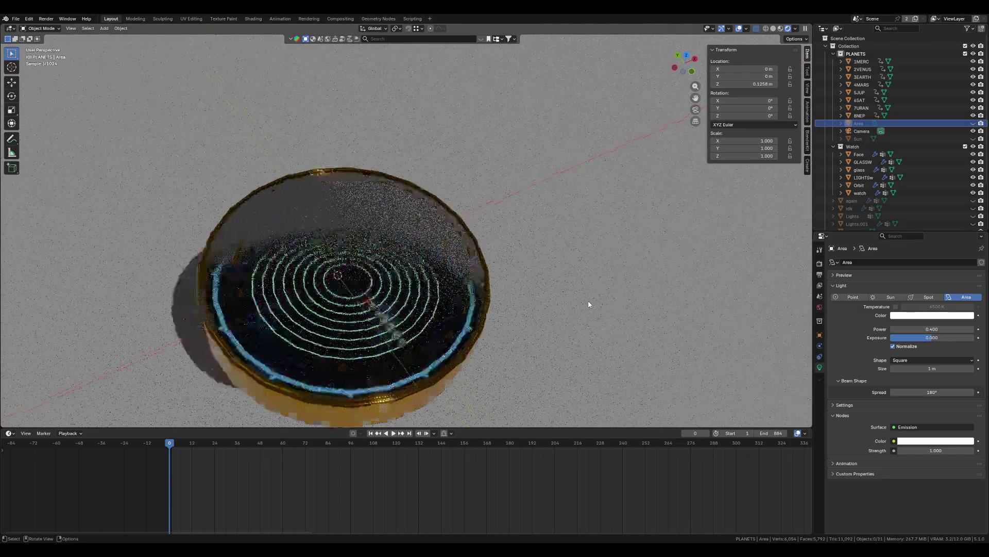
{"action": "middle_click_drag", "start_coordinate": [590, 304], "coordinate": [537, 343]}
{"action": "scroll", "coordinate": [536, 342], "scroll_direction": "up", "scroll_amount": 4}
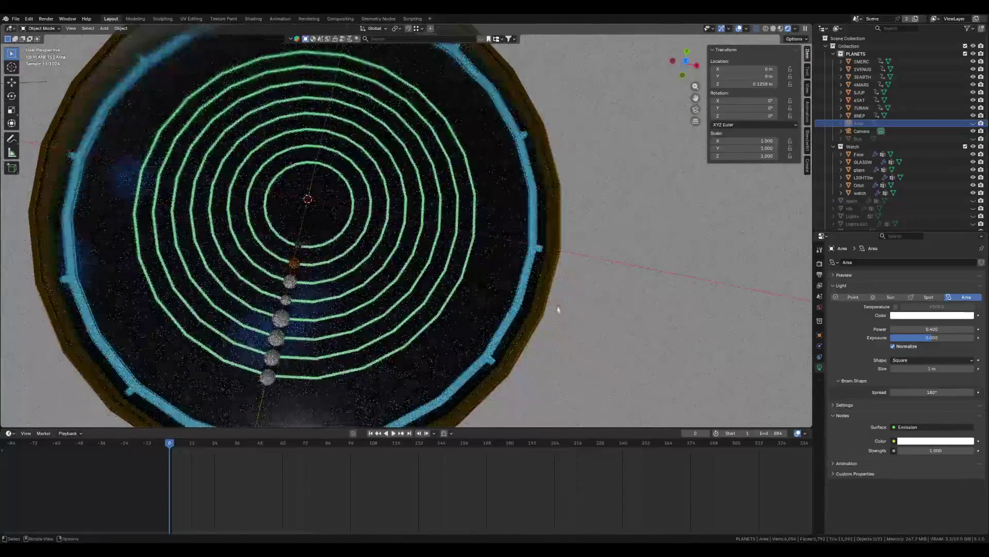
{"action": "mouse_move", "coordinate": [558, 309]}
{"action": "middle_mouse_down"}
{"action": "mouse_move", "coordinate": [524, 232]}
{"action": "mouse_move", "coordinate": [354, 287]}
{"action": "mouse_move", "coordinate": [361, 329]}
{"action": "mouse_move", "coordinate": [381, 273]}
{"action": "mouse_move", "coordinate": [377, 286]}
{"action": "mouse_move", "coordinate": [289, 260]}
{"action": "mouse_move", "coordinate": [407, 289]}
{"action": "mouse_move", "coordinate": [432, 330]}
{"action": "mouse_move", "coordinate": [422, 326]}
{"action": "mouse_move", "coordinate": [438, 274]}
{"action": "mouse_move", "coordinate": [484, 245]}
{"action": "mouse_move", "coordinate": [568, 347]}
{"action": "mouse_move", "coordinate": [555, 384]}
{"action": "middle_mouse_up"}
{"action": "scroll", "coordinate": [556, 375], "scroll_direction": "up", "scroll_amount": 4}
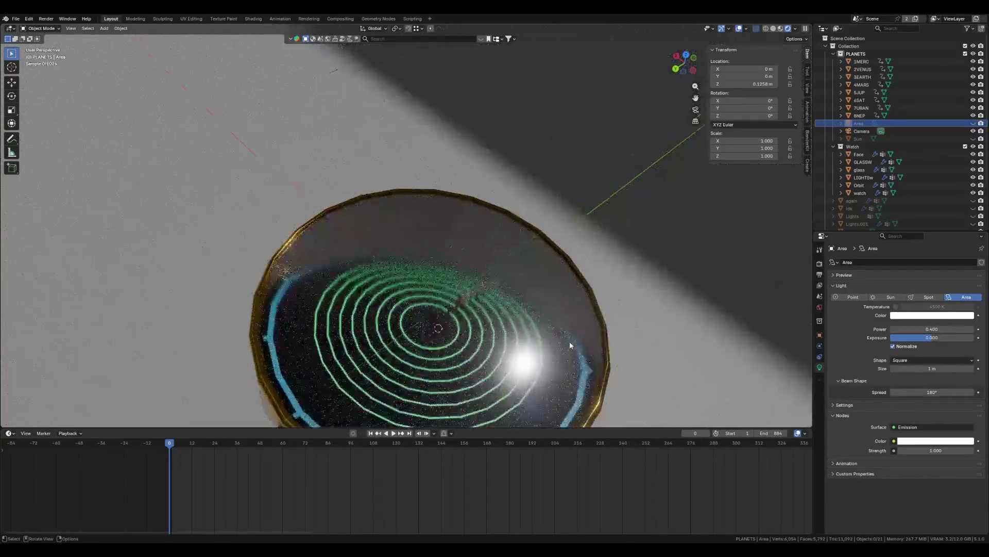
- Select the LIGHTSw ring and step its emission strength up several increments
{"action": "left_click", "coordinate": [876, 177]}
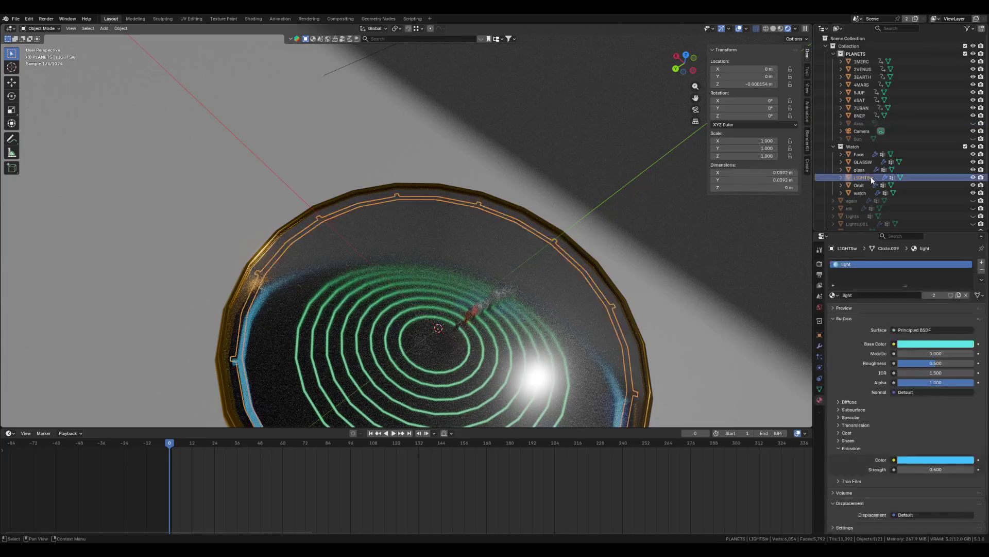
{"action": "left_click", "coordinate": [972, 470]}
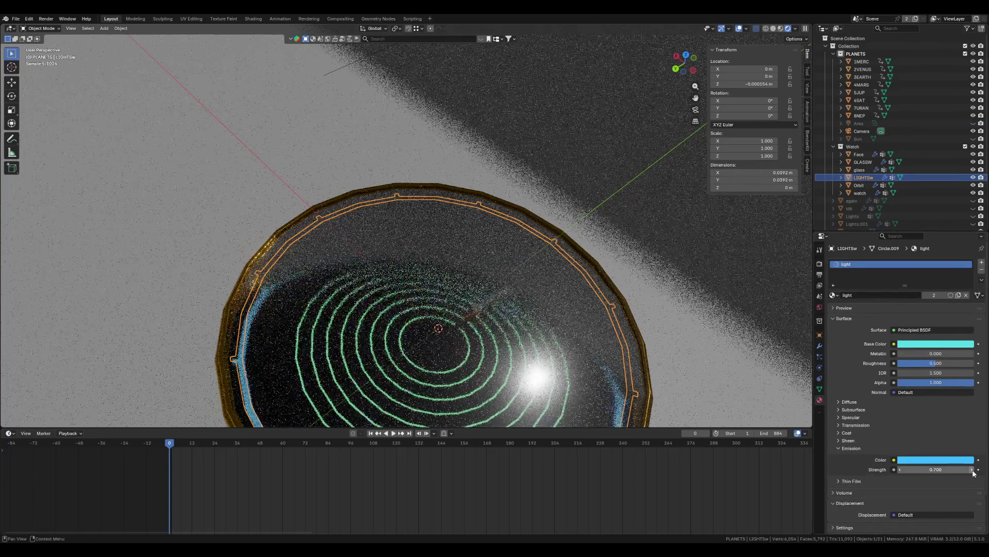
{"action": "left_click", "coordinate": [972, 470]}
{"action": "left_click", "coordinate": [972, 469]}
{"action": "left_click", "coordinate": [972, 470]}
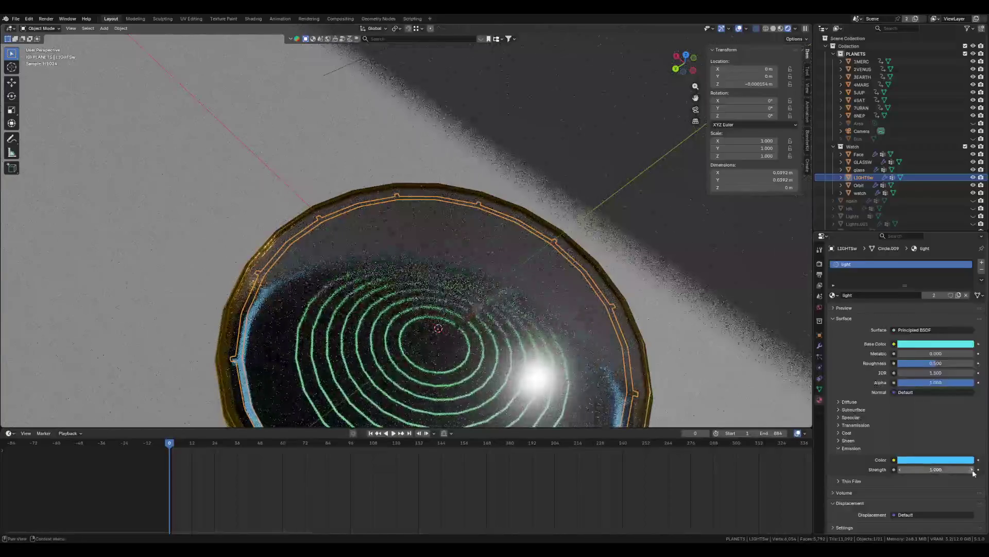
{"action": "left_click", "coordinate": [972, 469]}
{"action": "left_click", "coordinate": [971, 470]}
{"action": "left_click", "coordinate": [972, 470]}
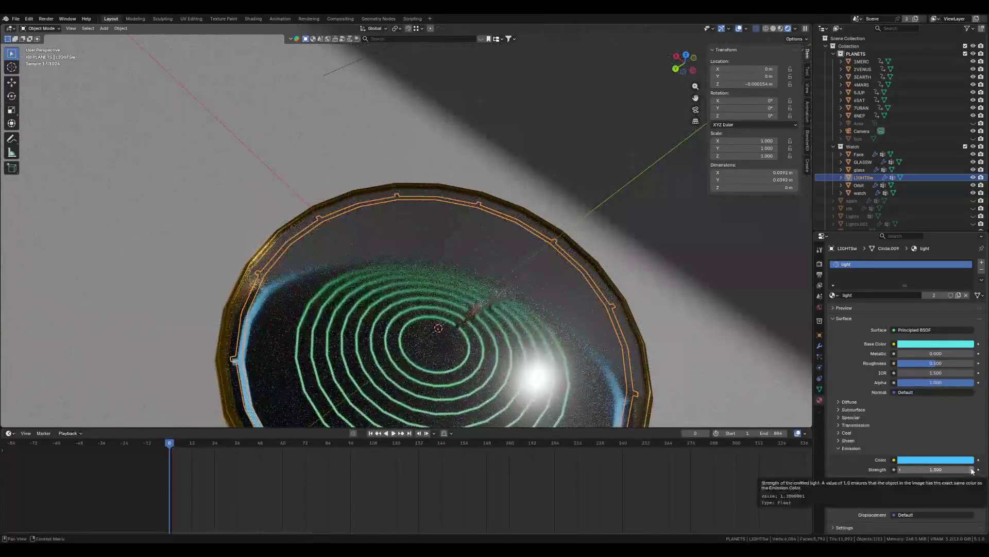
- Set LIGHTSw's emission strength to 4, then select the Orbit rings and Plane
{"action": "mouse_move", "coordinate": [597, 394]}
{"action": "middle_mouse_down"}
{"action": "mouse_move", "coordinate": [521, 314]}
{"action": "mouse_move", "coordinate": [476, 336]}
{"action": "mouse_move", "coordinate": [405, 318]}
{"action": "mouse_move", "coordinate": [392, 344]}
{"action": "mouse_move", "coordinate": [463, 382]}
{"action": "mouse_move", "coordinate": [448, 417]}
{"action": "mouse_move", "coordinate": [457, 387]}
{"action": "middle_mouse_up"}
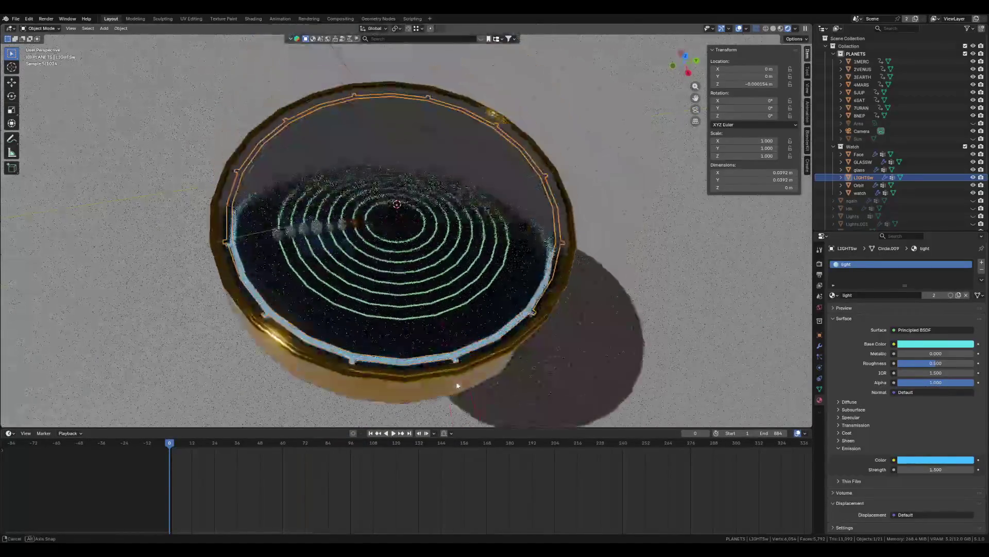
{"action": "left_click_drag", "start_coordinate": [930, 471], "coordinate": [966, 471]}
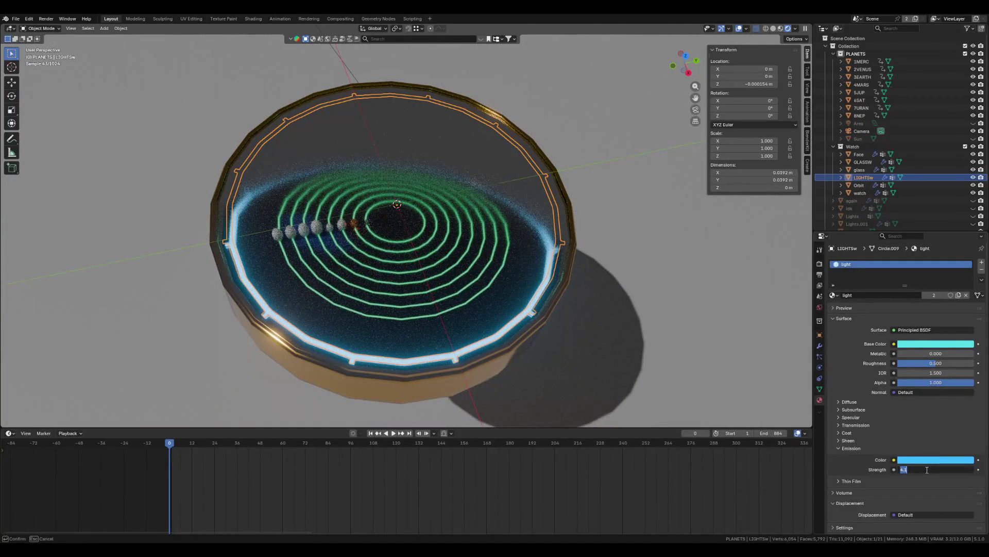
{"action": "key", "text": "Return"}
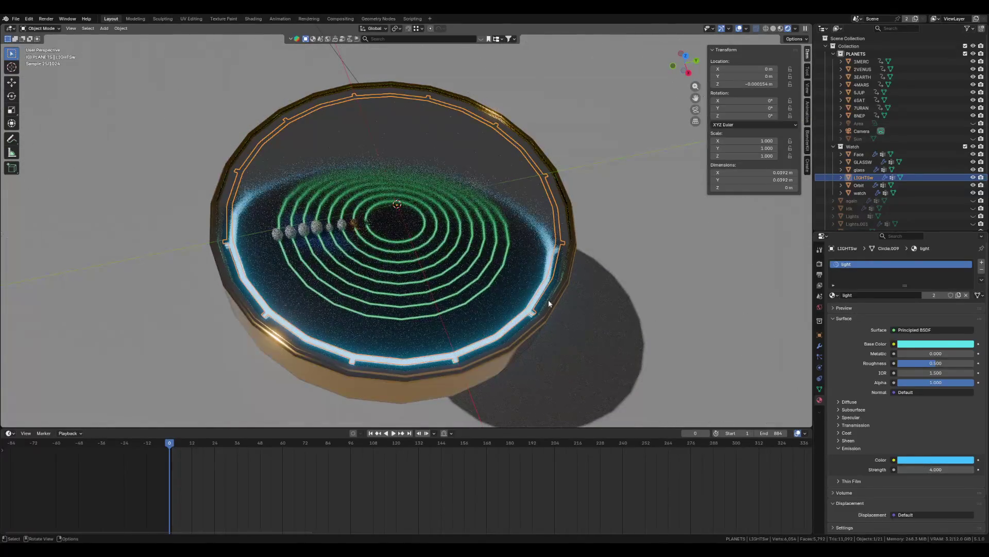
{"action": "left_click", "coordinate": [859, 185]}
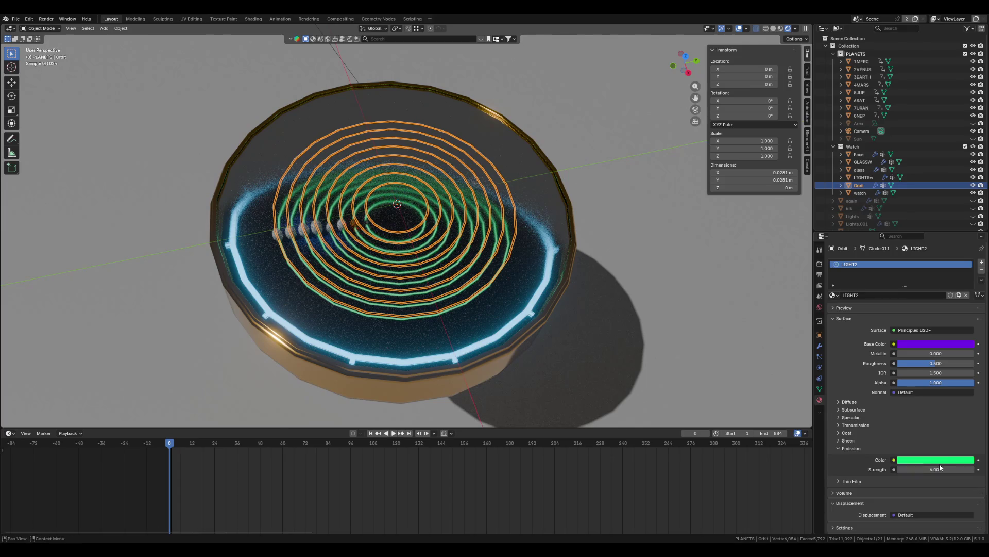
{"action": "left_click", "coordinate": [689, 361]}
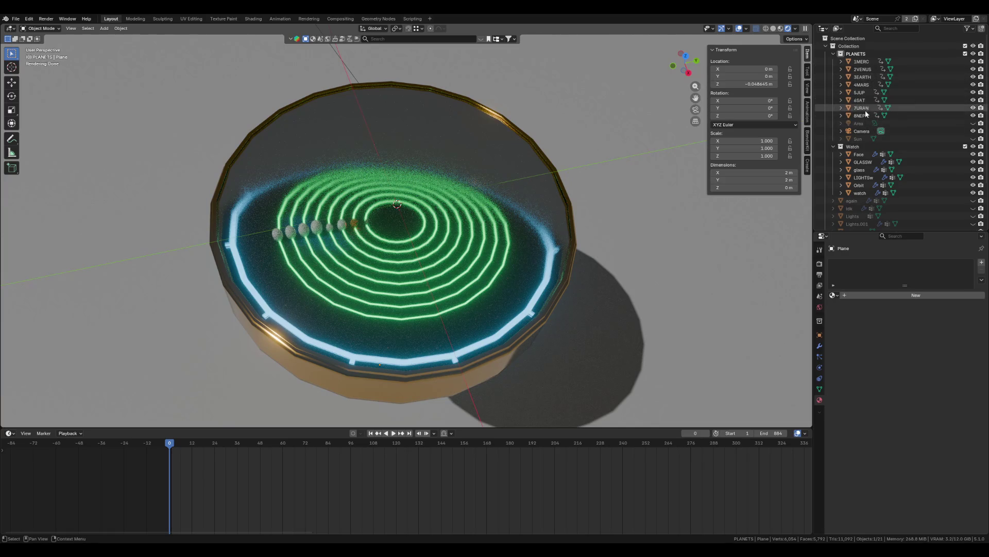
- Unhide the Sun and set its emission strength to 4
{"action": "left_click", "coordinate": [876, 138]}
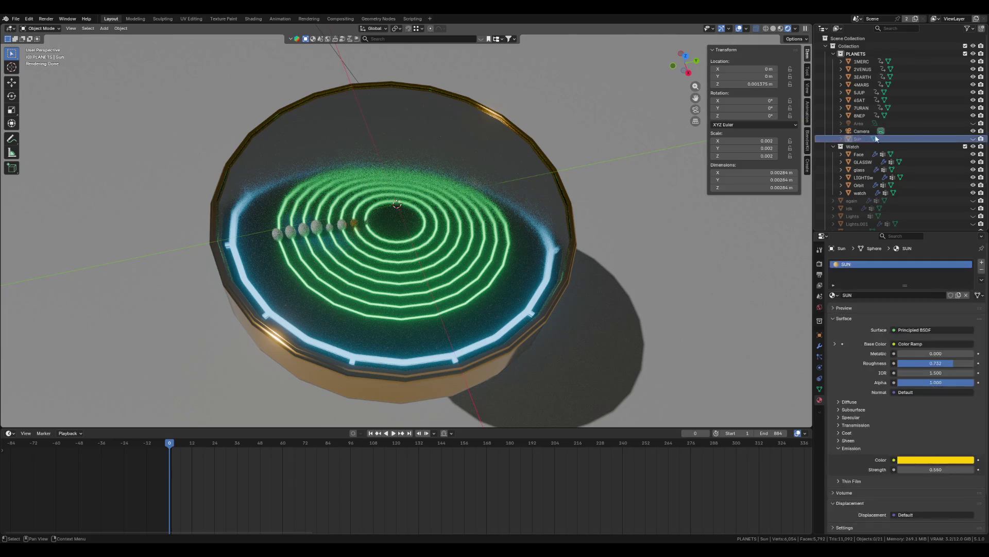
{"action": "left_click", "coordinate": [974, 138]}
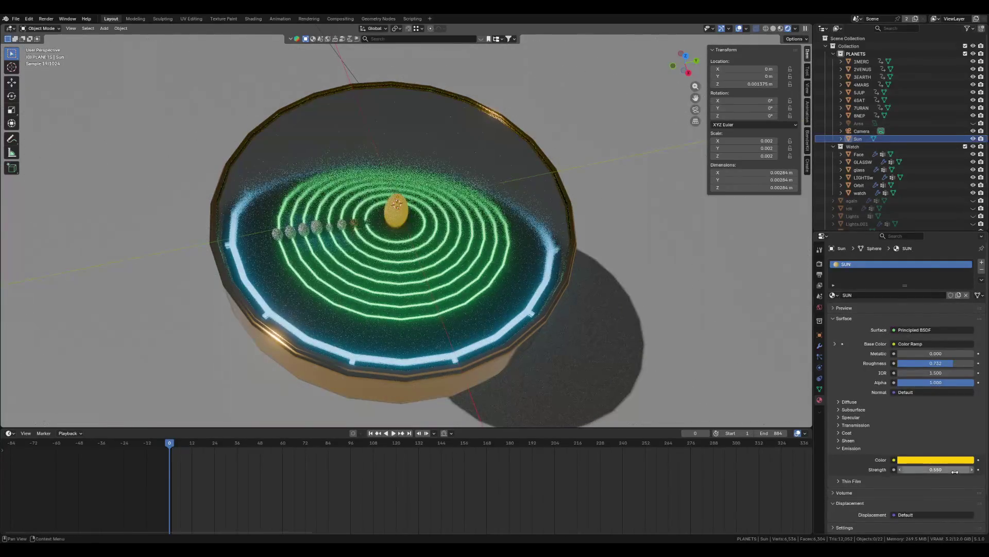
{"action": "type", "text": "4"}
{"action": "key", "text": "Return"}
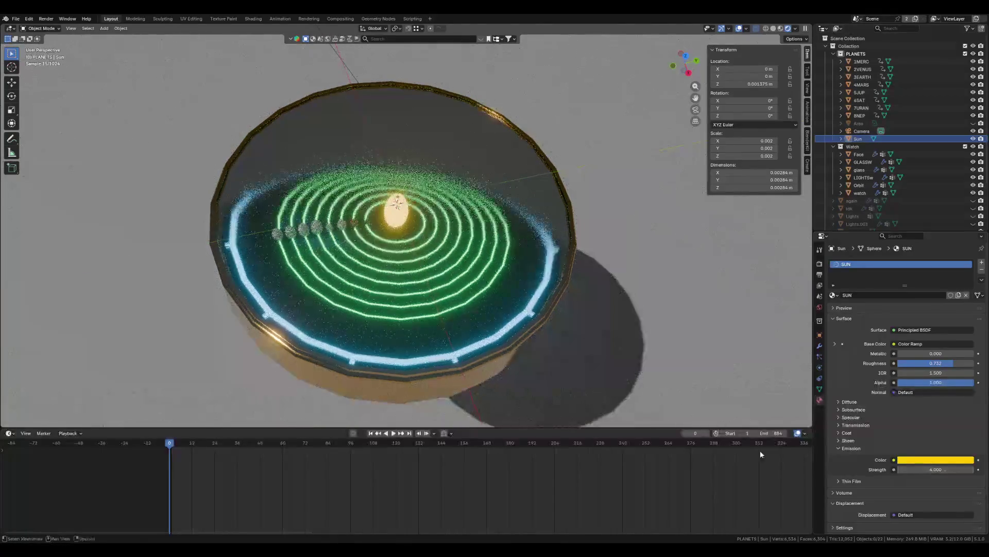
{"action": "left_click", "coordinate": [368, 229]}
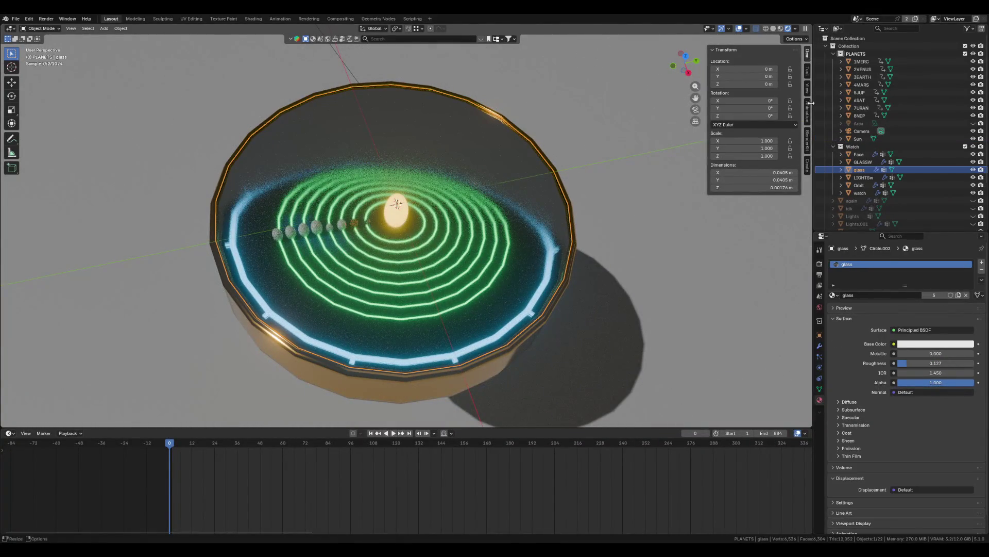
- Give Mercury (1MERC) emission strength 4 and a grey colour at value 0.690
{"action": "left_click", "coordinate": [862, 62]}
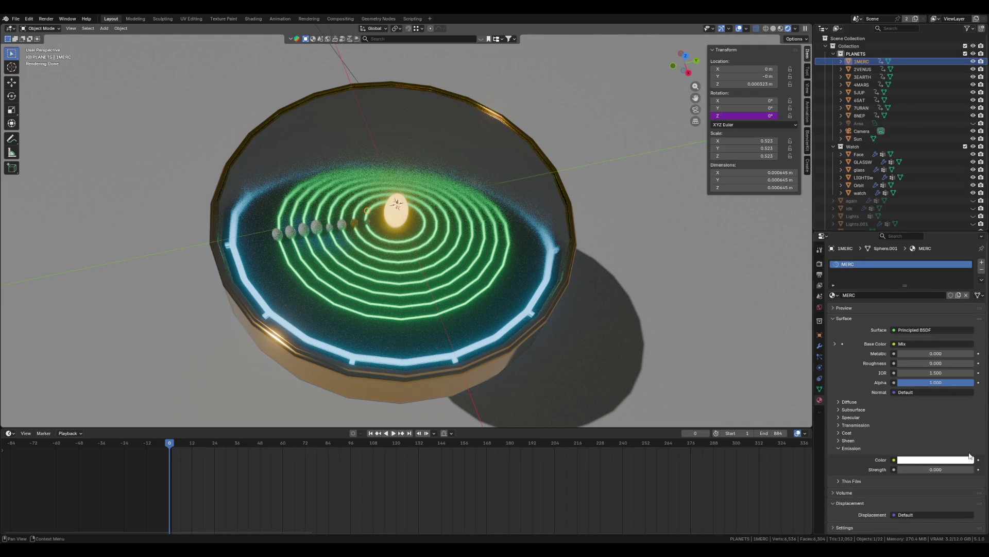
{"action": "key", "text": "Return"}
{"action": "left_click", "coordinate": [936, 459]}
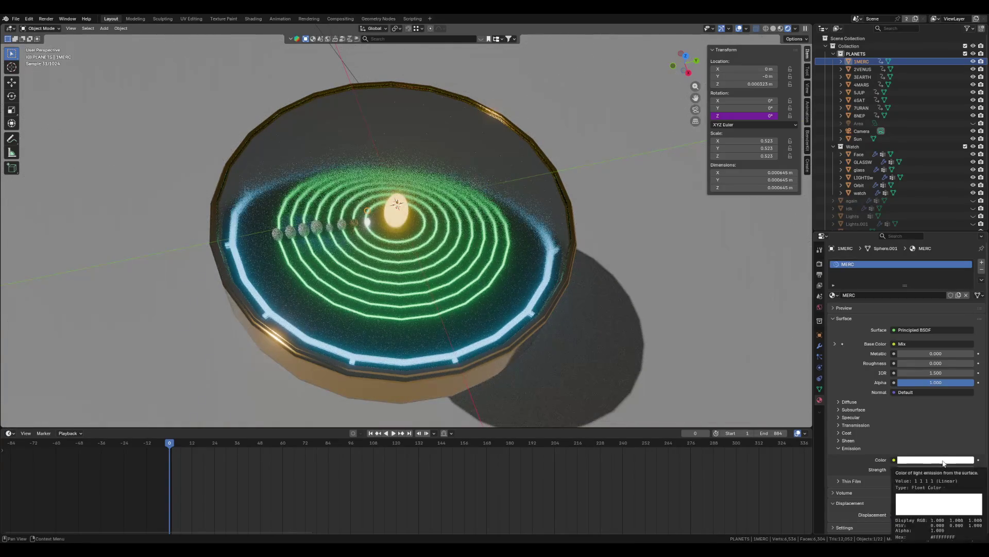
{"action": "mouse_move", "coordinate": [972, 352]}
{"action": "left_mouse_down"}
{"action": "mouse_move", "coordinate": [969, 335]}
{"action": "mouse_move", "coordinate": [970, 359]}
{"action": "left_mouse_up"}
{"action": "scroll", "coordinate": [263, 321], "scroll_direction": "up", "scroll_amount": 5}
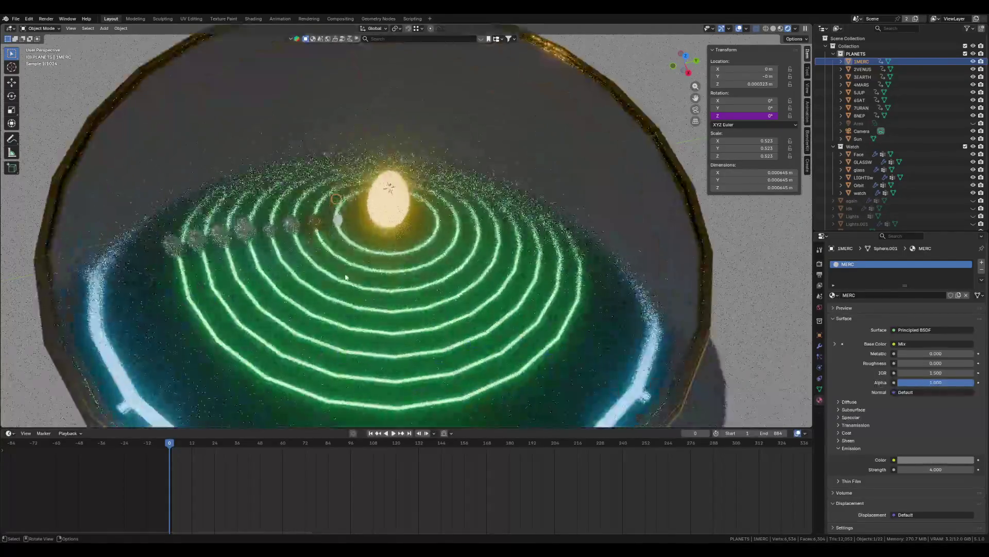
{"action": "left_click", "coordinate": [253, 304]}
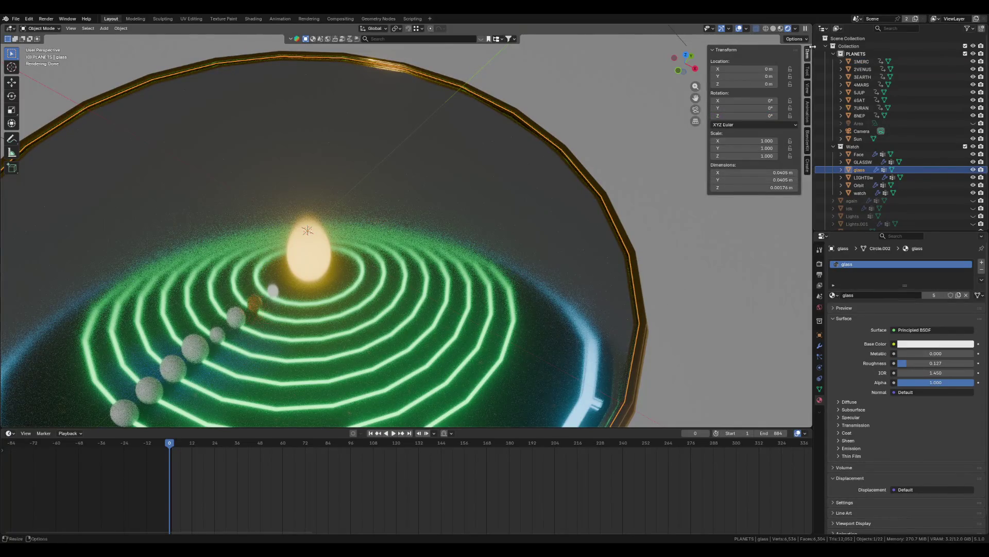
- Start the orbit animation playback and hide the Point.001 and Point lights
{"action": "key", "text": "space"}
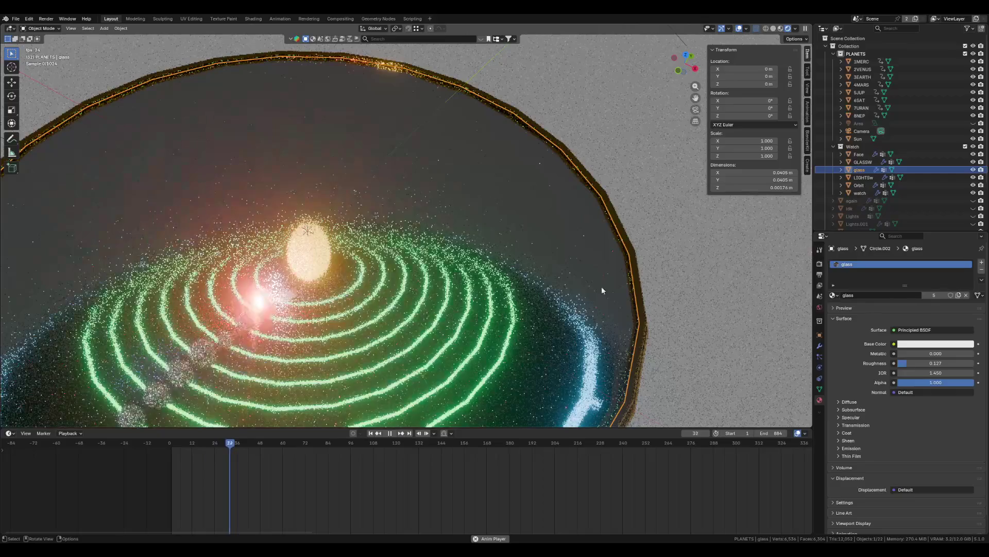
{"action": "scroll", "coordinate": [933, 186], "scroll_direction": "down", "scroll_amount": 3}
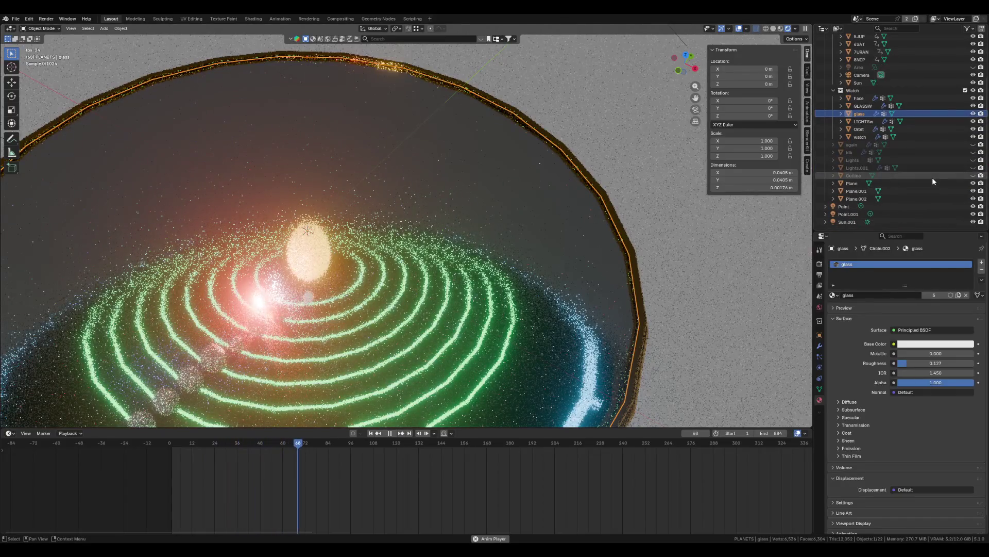
{"action": "left_click", "coordinate": [973, 214]}
{"action": "left_click", "coordinate": [973, 206]}
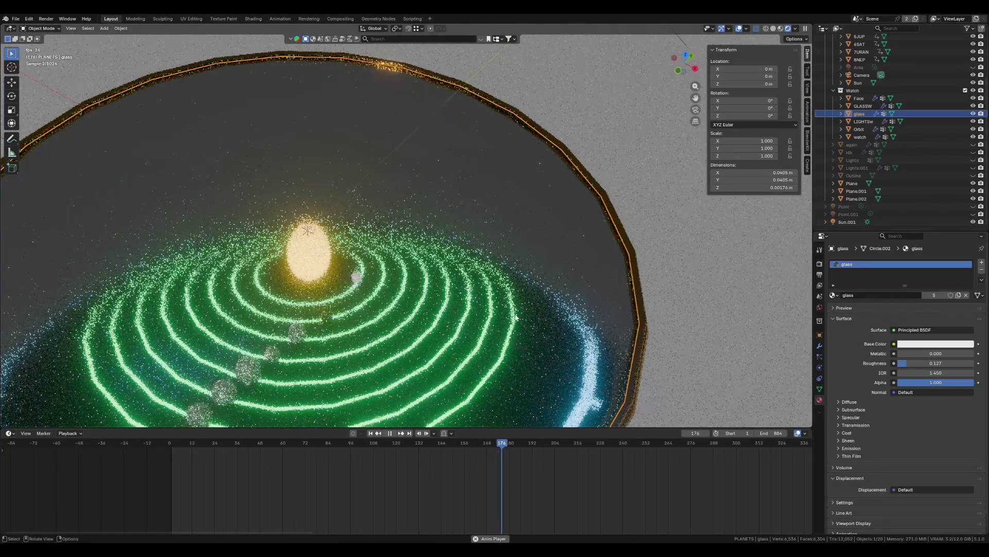
- Watch the darker watch interior from a near top-down view, then stop playback
{"action": "mouse_move", "coordinate": [433, 321]}
{"action": "middle_mouse_down"}
{"action": "mouse_move", "coordinate": [519, 365]}
{"action": "mouse_move", "coordinate": [466, 307]}
{"action": "mouse_move", "coordinate": [494, 330]}
{"action": "mouse_move", "coordinate": [471, 296]}
{"action": "mouse_move", "coordinate": [619, 363]}
{"action": "mouse_move", "coordinate": [640, 393]}
{"action": "mouse_move", "coordinate": [283, 226]}
{"action": "middle_mouse_up"}
{"action": "scroll", "coordinate": [620, 381], "scroll_direction": "up", "scroll_amount": 3}
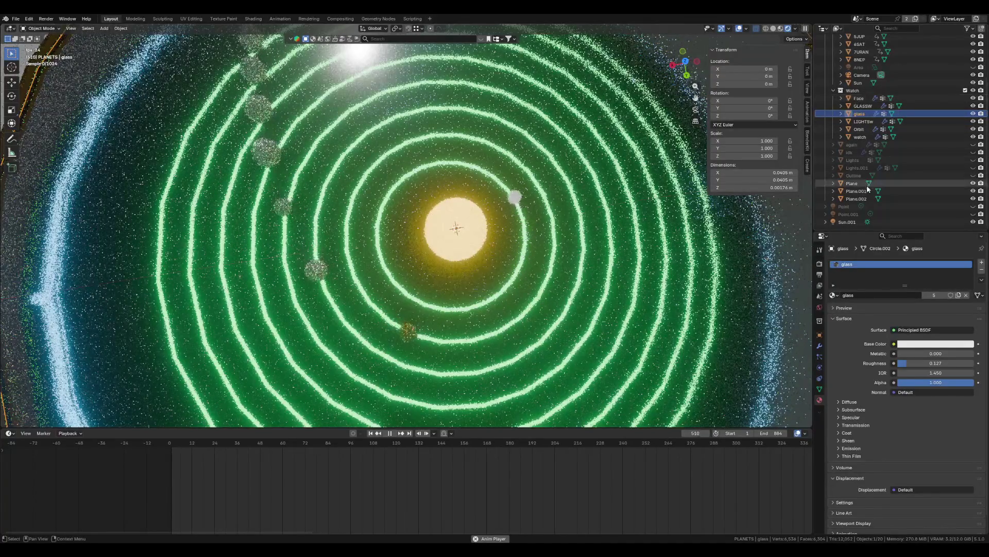
{"action": "key", "text": "space"}
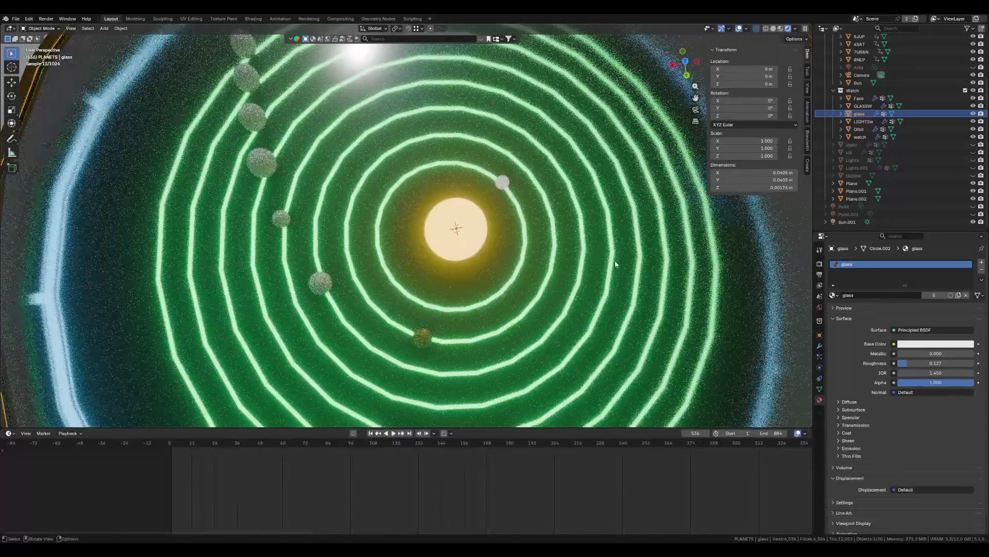
{"action": "scroll", "coordinate": [891, 109], "scroll_direction": "up", "scroll_amount": 5}
- Give the 2VENUS planet an orange (#FF8806) emission colour at strength 4
{"action": "left_click", "coordinate": [861, 62]}
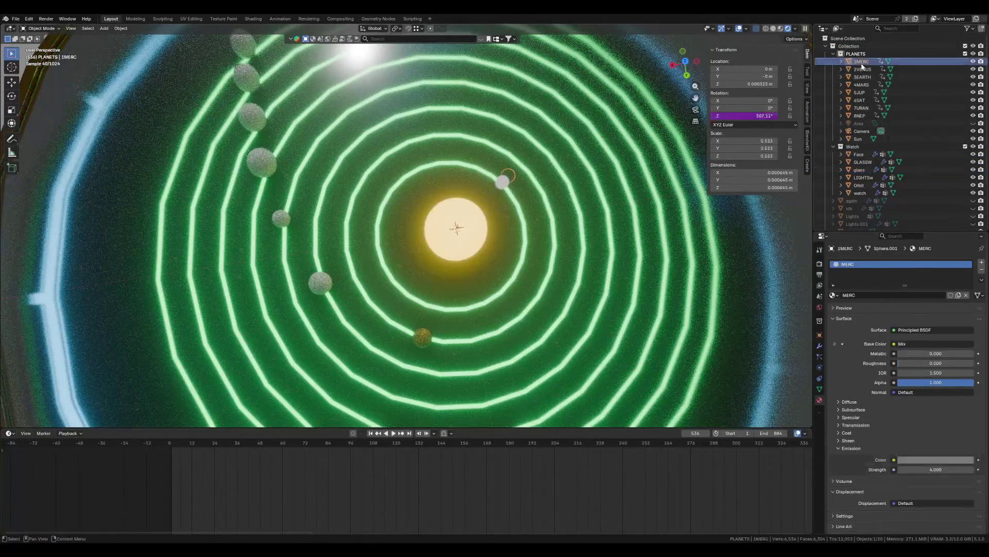
{"action": "left_click", "coordinate": [863, 70]}
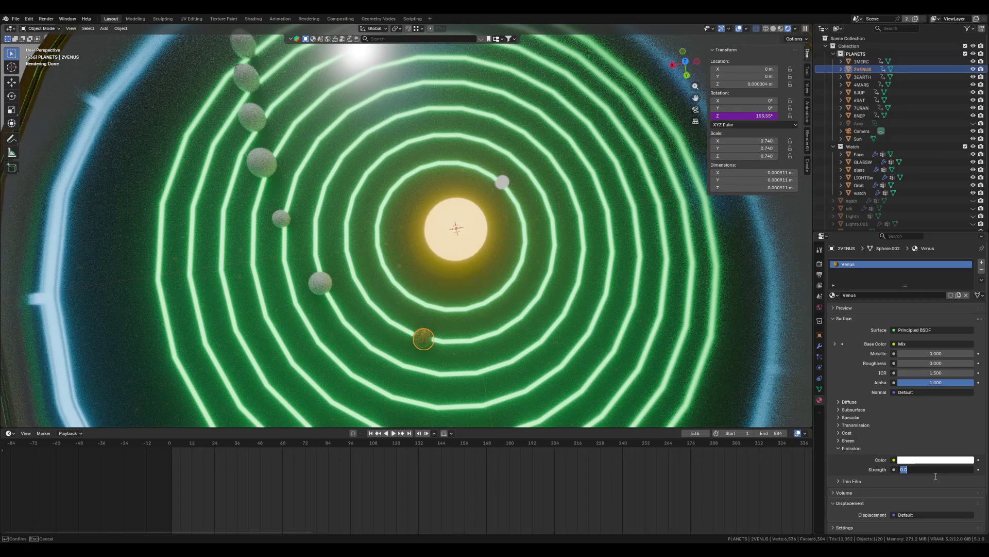
{"action": "type", "text": "4.000"}
{"action": "key", "text": "Return"}
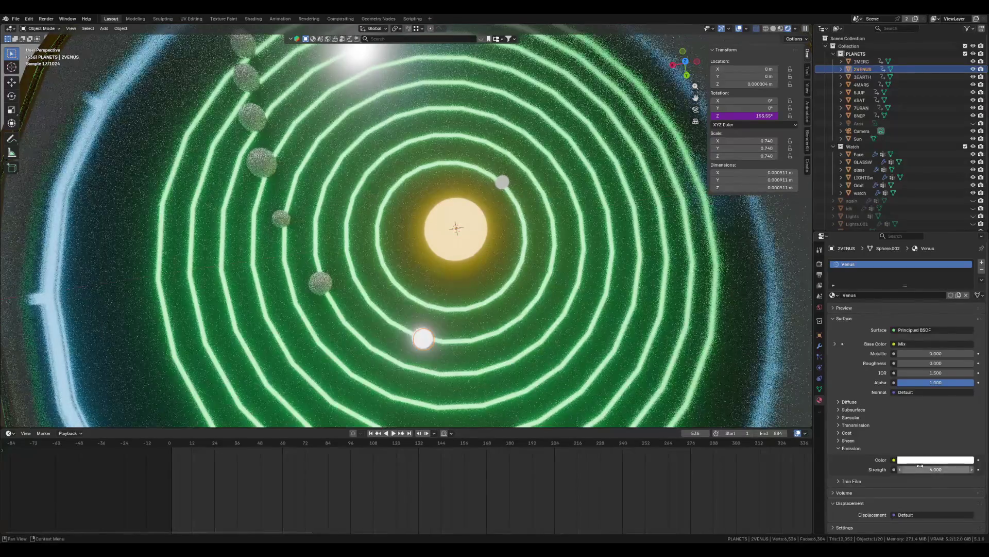
{"action": "left_click", "coordinate": [931, 458]}
{"action": "left_click_drag", "start_coordinate": [922, 378], "coordinate": [916, 380]}
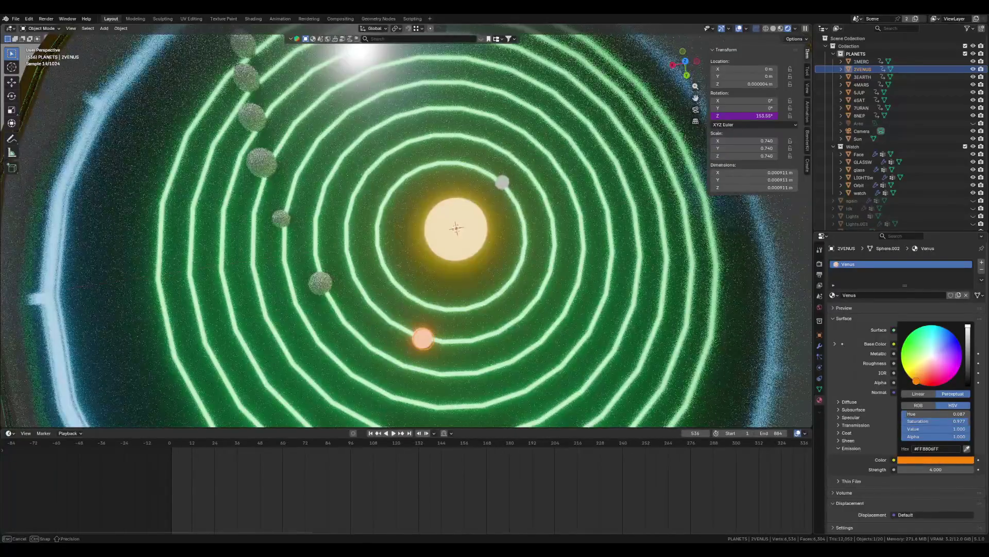
{"action": "scroll", "coordinate": [762, 309], "scroll_direction": "down", "scroll_amount": 3}
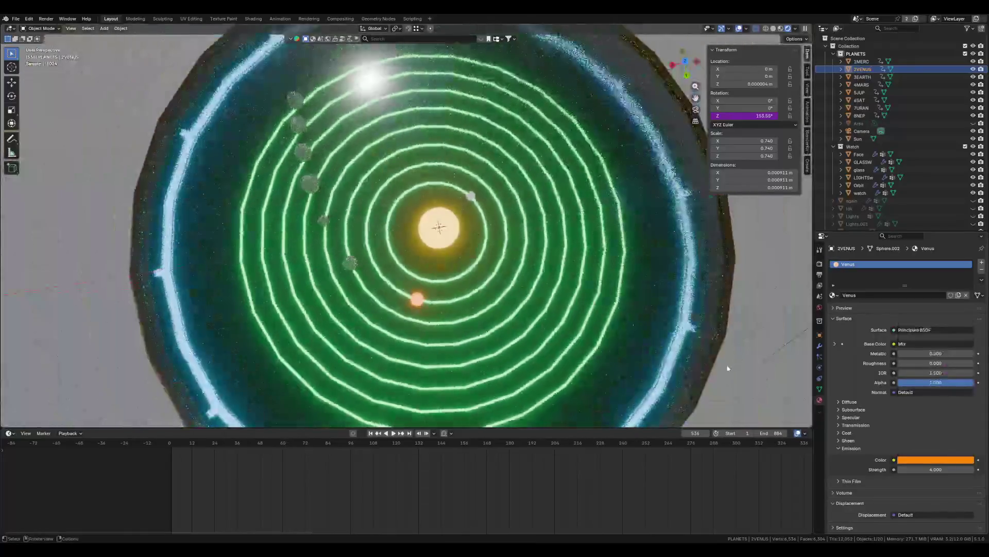
{"action": "scroll", "coordinate": [757, 232], "scroll_direction": "up", "scroll_amount": 2}
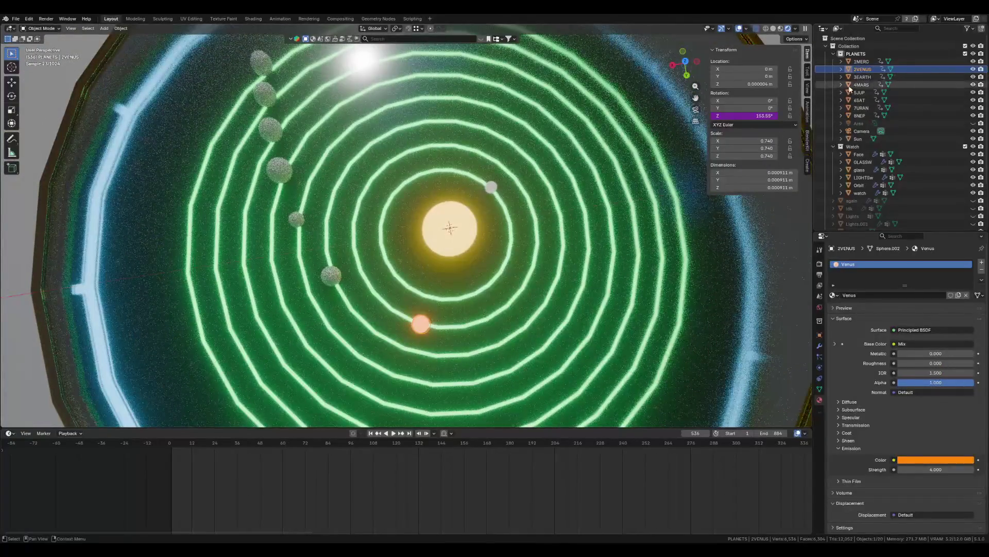
{"action": "left_click", "coordinate": [862, 77]}
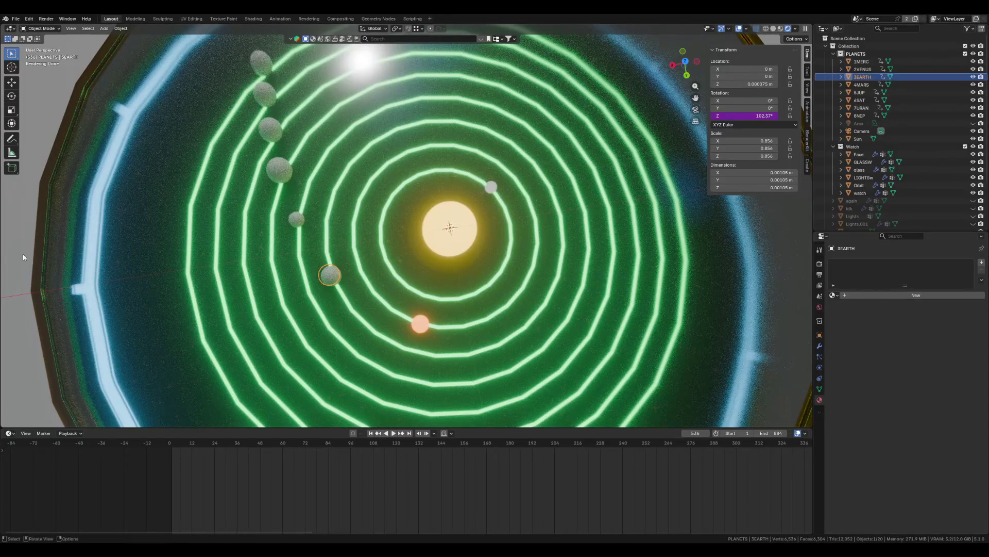
- Create a new material for Earth and show its node tree in the Shader Editor
{"action": "left_click", "coordinate": [912, 295]}
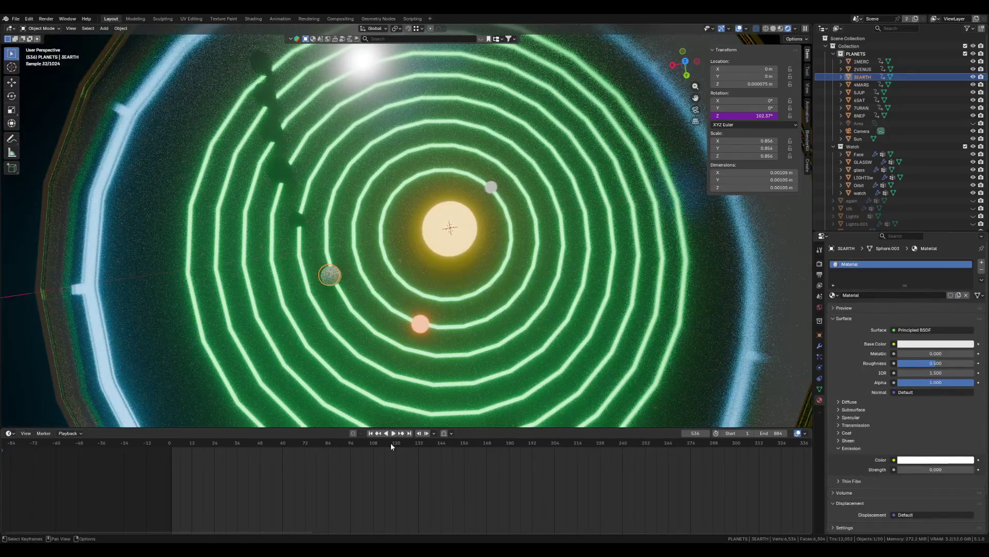
{"action": "left_click", "coordinate": [12, 434]}
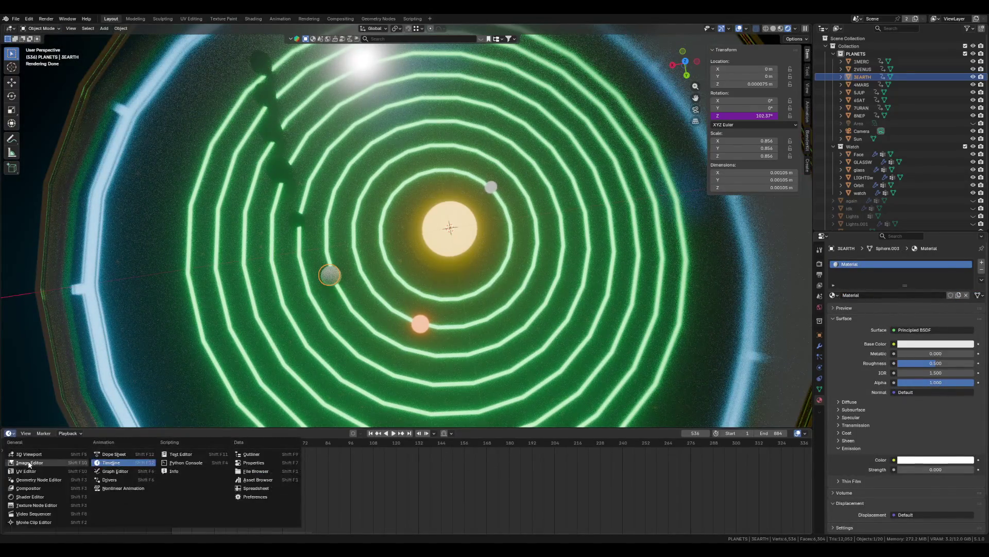
{"action": "left_click", "coordinate": [32, 498]}
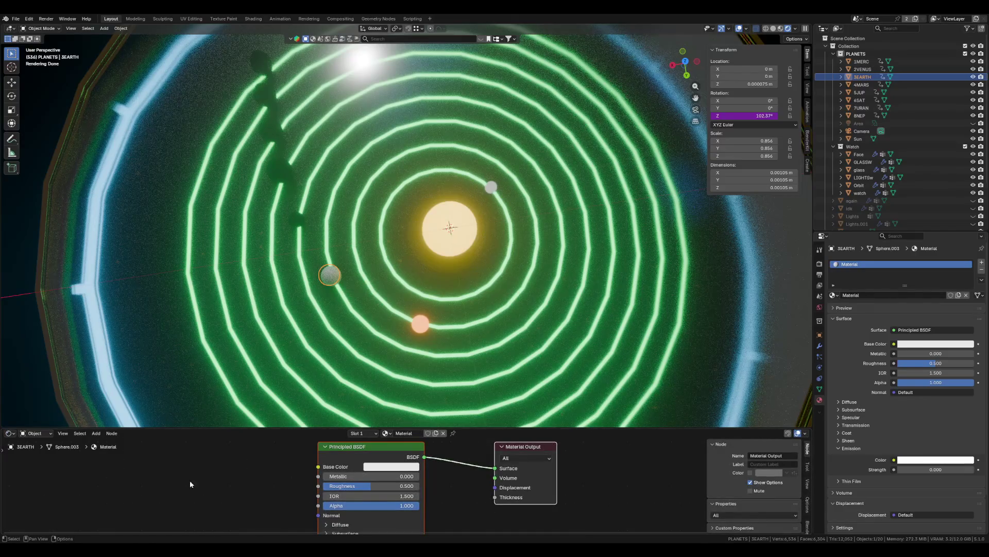
- Add an Emission shader node to the left of Earth's Principled BSDF
{"action": "key", "text": "shift+a"}
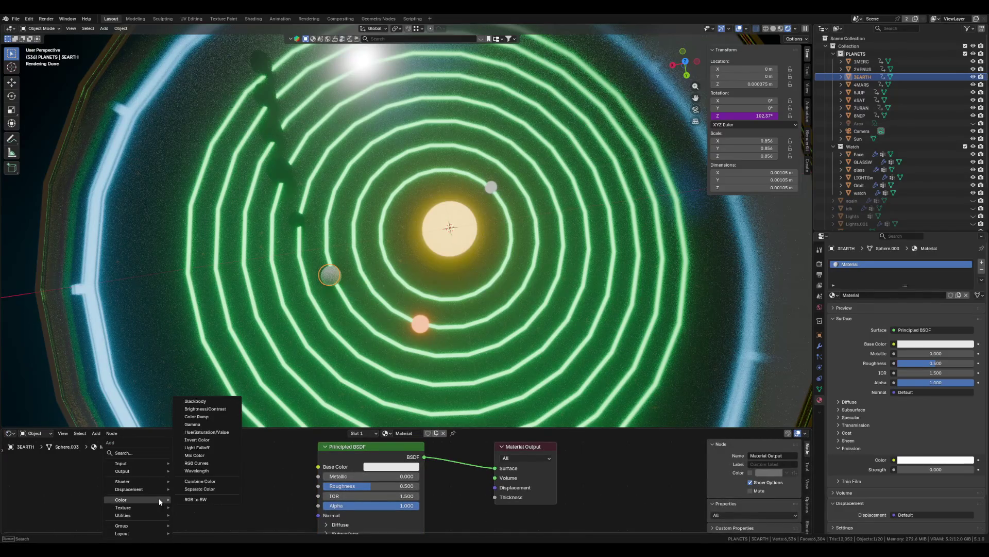
{"action": "type", "text": "em"}
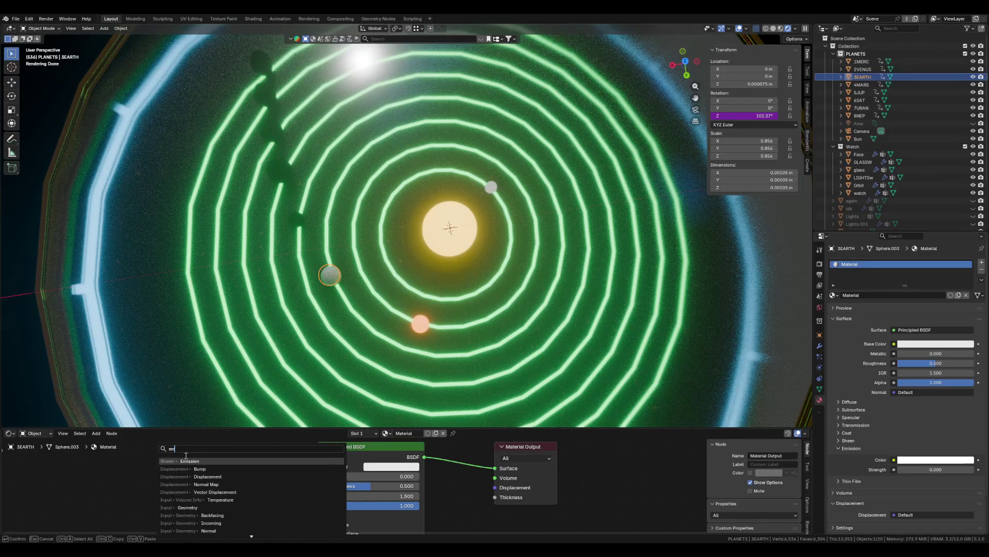
{"action": "key", "text": "Return"}
{"action": "scroll", "coordinate": [248, 480], "scroll_direction": "down", "scroll_amount": 6}
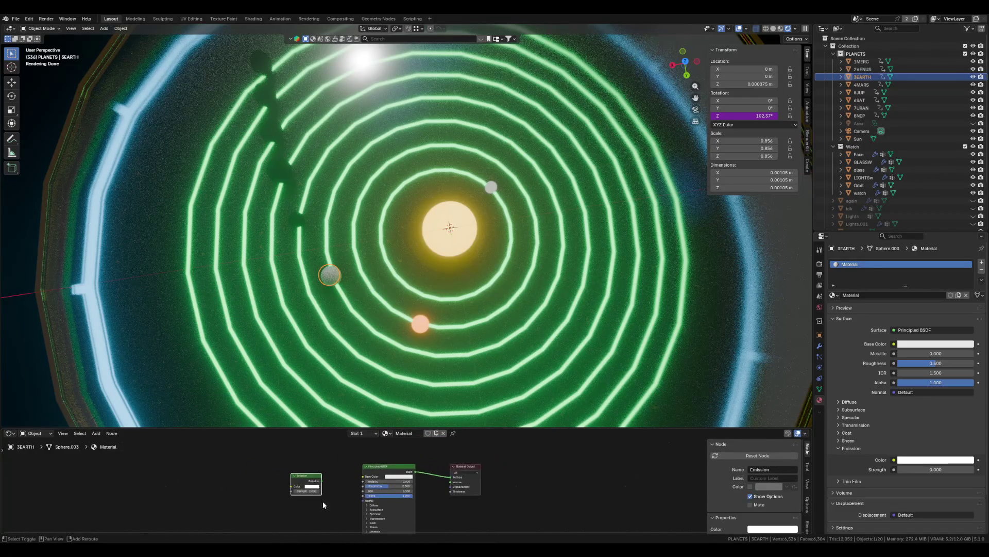
{"action": "left_click", "coordinate": [329, 473]}
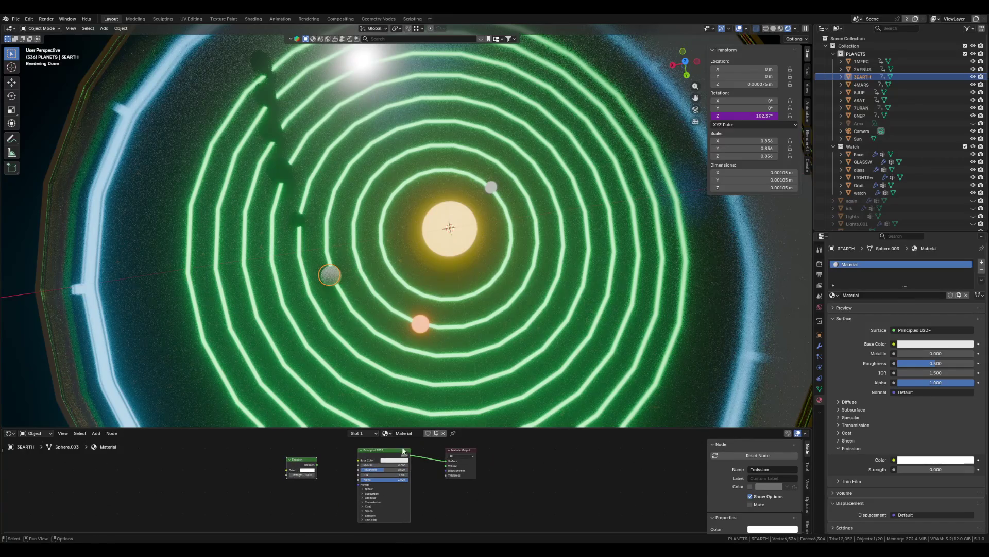
{"action": "left_click", "coordinate": [403, 450]}
- Delete the Principled BSDF, link Emission to Surface, and add a Noise Texture node
{"action": "key", "text": "x"}
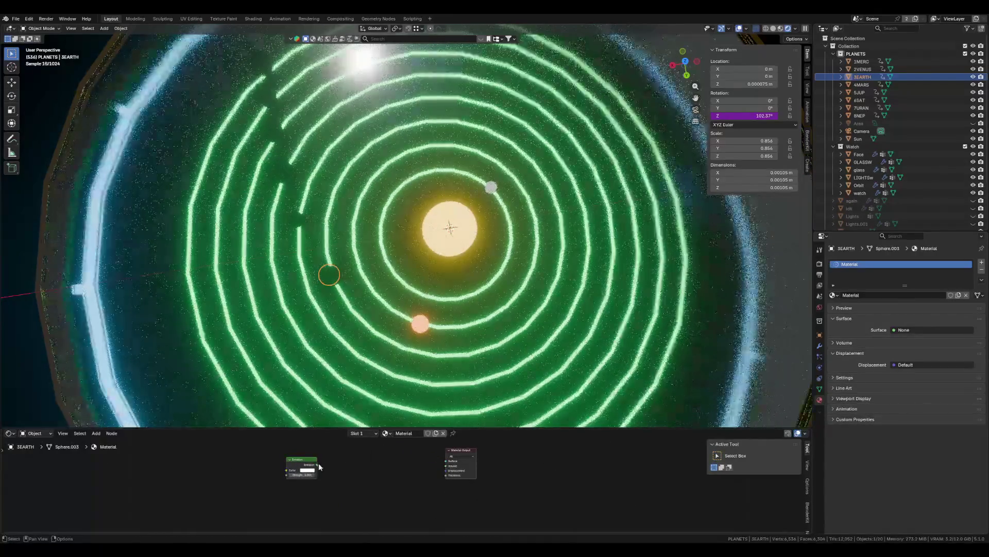
{"action": "left_click_drag", "start_coordinate": [317, 465], "coordinate": [445, 461]}
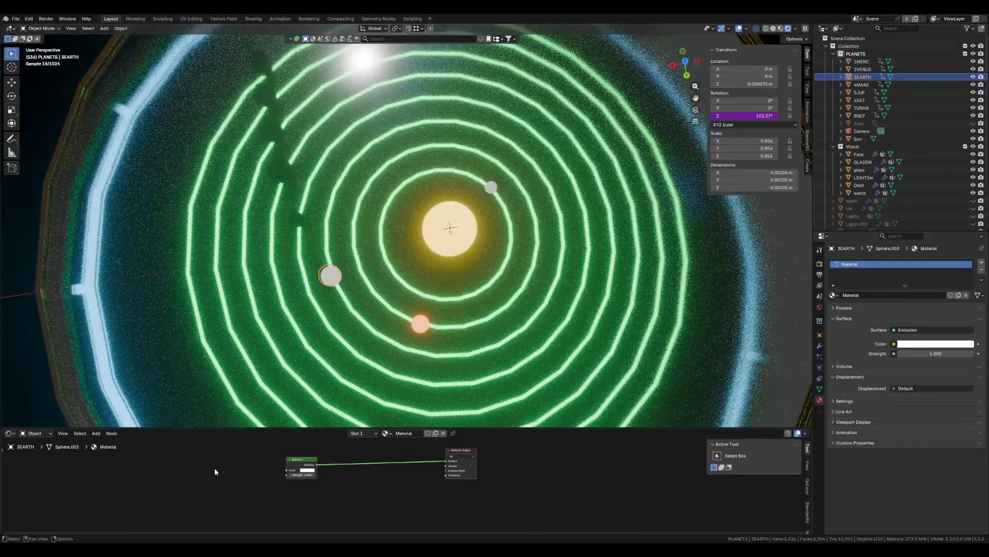
{"action": "key", "text": "shift+a"}
{"action": "mouse_move", "coordinate": [215, 471]}
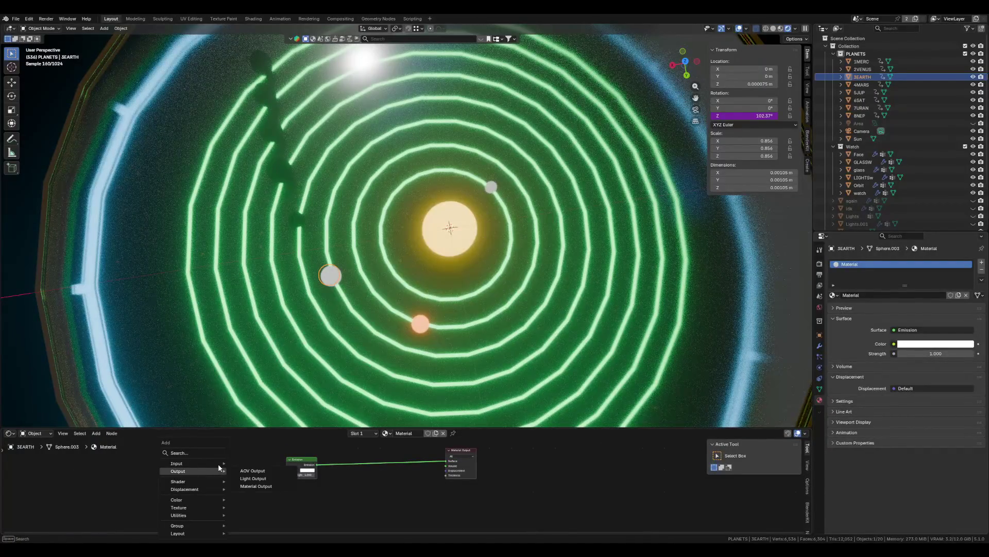
{"action": "type", "text": "noiu"}
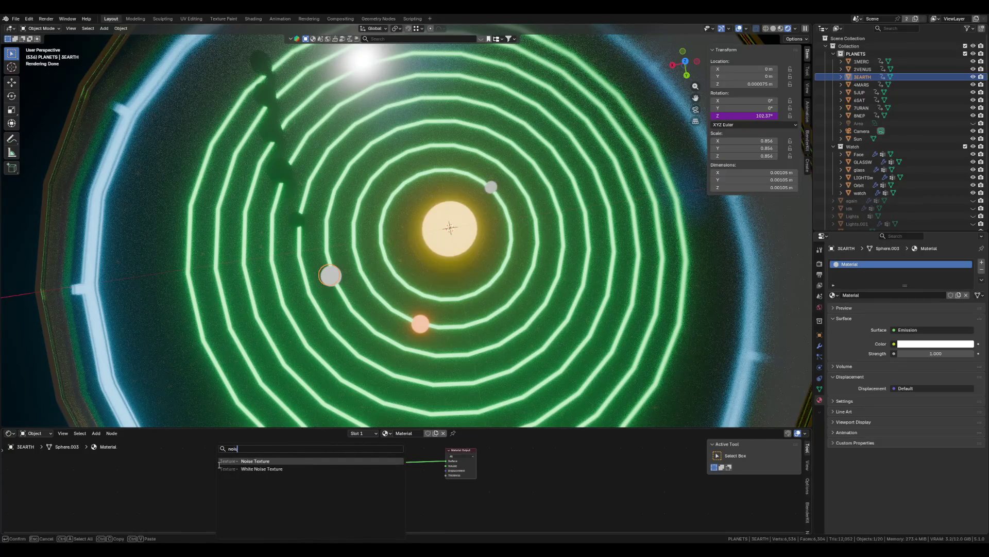
{"action": "left_click", "coordinate": [268, 460]}
{"action": "left_click", "coordinate": [146, 476]}
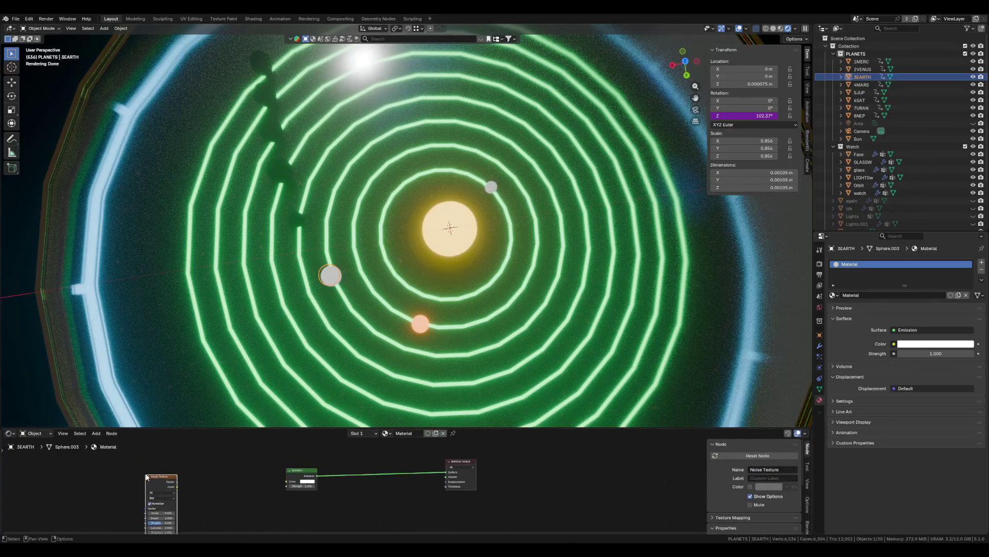
- Add a node from the noise output, then delete the mistaken Transparent BSDF
{"action": "left_click_drag", "start_coordinate": [179, 485], "coordinate": [210, 478]}
{"action": "type", "text": "col"}
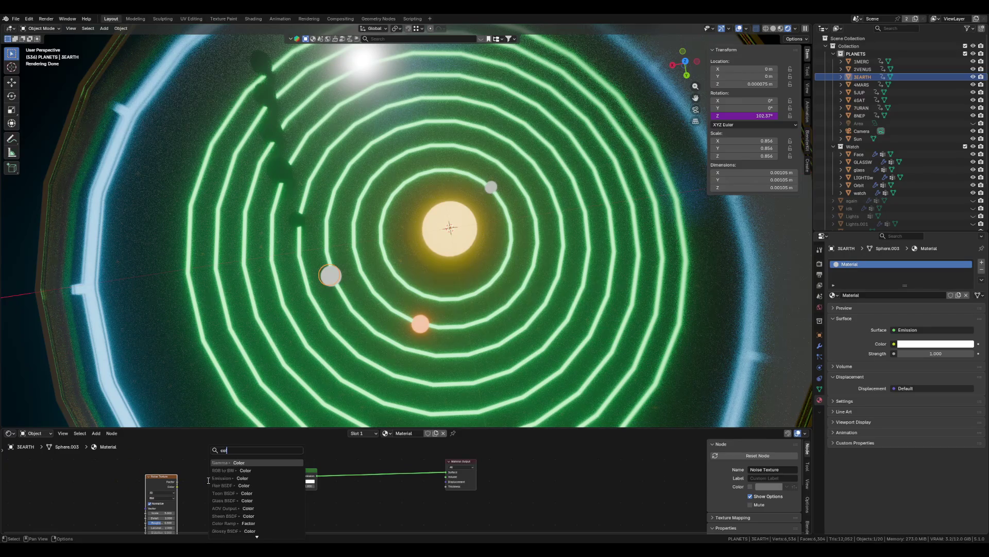
{"action": "type", "text": "o ram"}
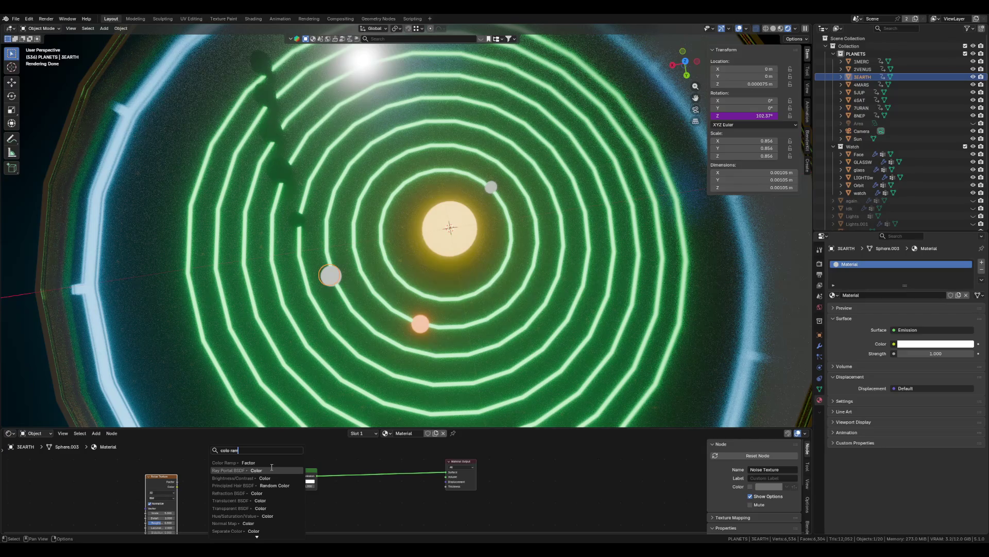
{"action": "left_click", "coordinate": [272, 467]}
{"action": "left_click", "coordinate": [258, 474]}
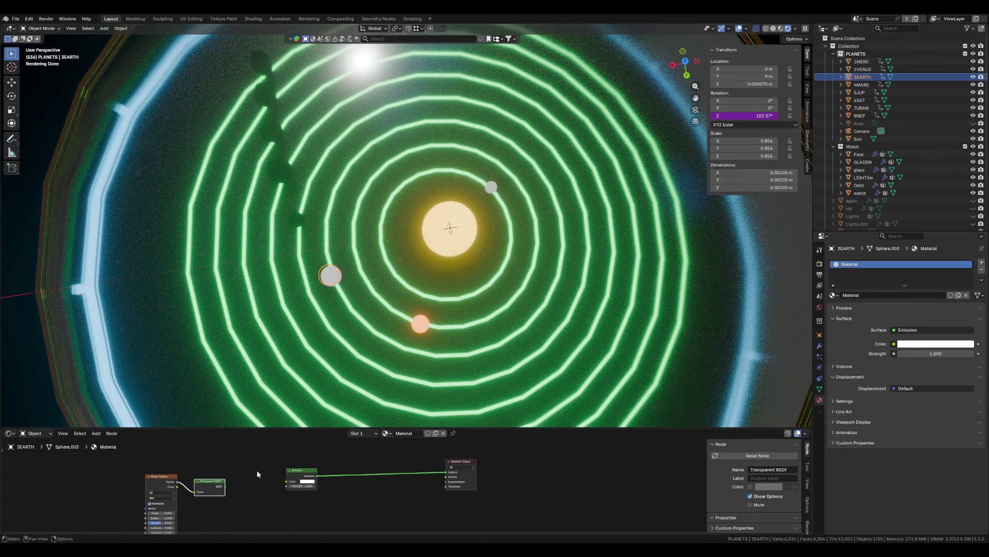
{"action": "key", "text": "x"}
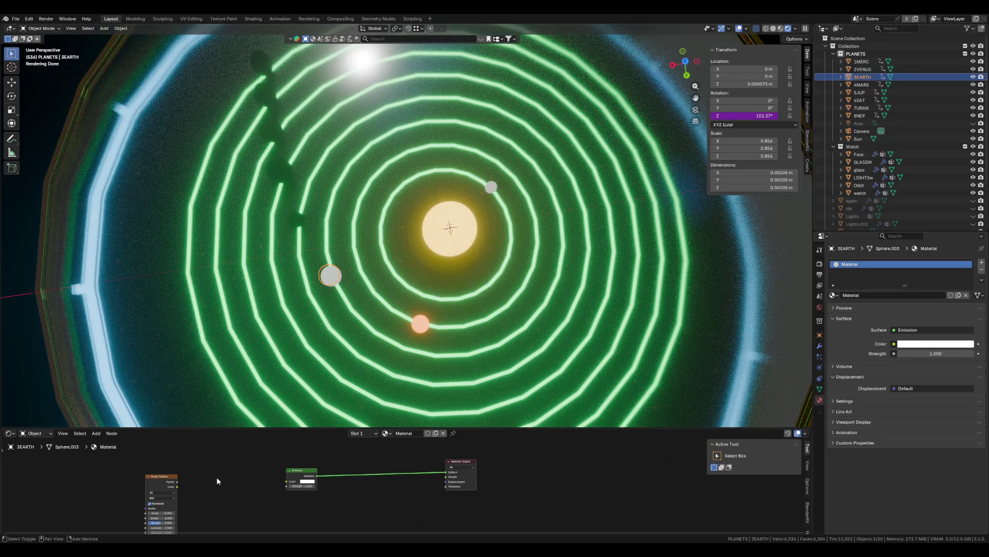
- Add a Color Ramp fed by the noise Factor and driving the Emission colour
{"action": "key", "text": "shift+a"}
{"action": "type", "text": "color ramp"}
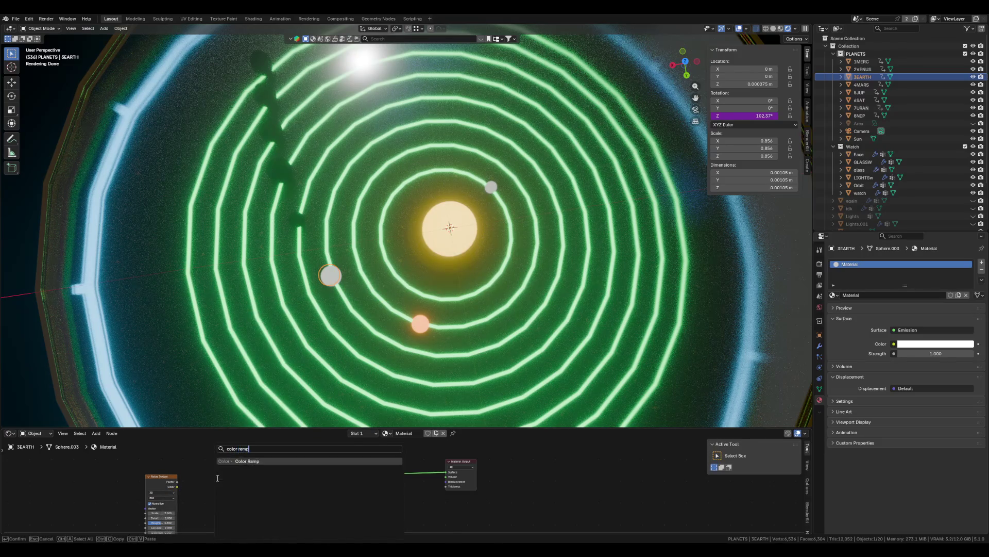
{"action": "key", "text": "Return"}
{"action": "left_click", "coordinate": [184, 463]}
{"action": "left_click_drag", "start_coordinate": [177, 481], "coordinate": [190, 508]}
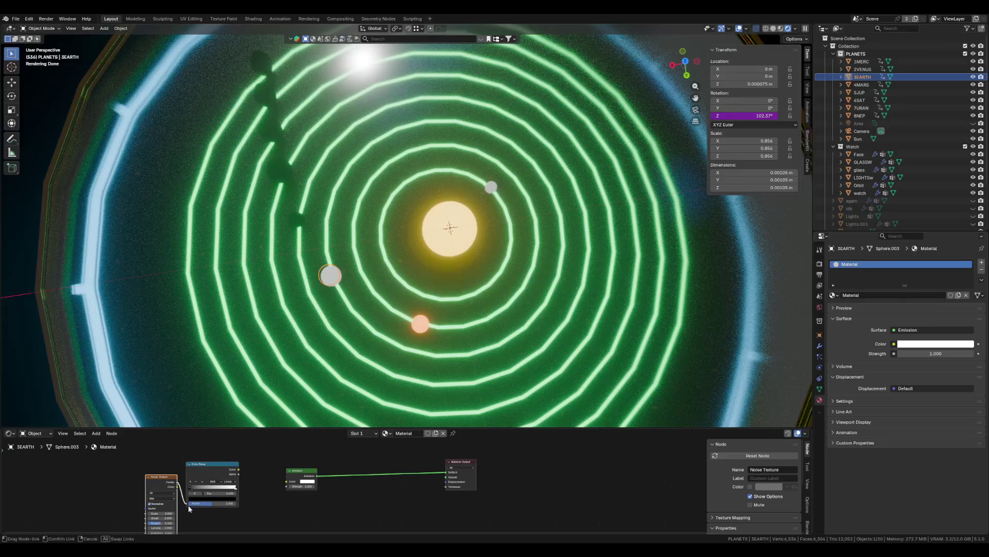
{"action": "left_click_drag", "start_coordinate": [279, 485], "coordinate": [279, 482]}
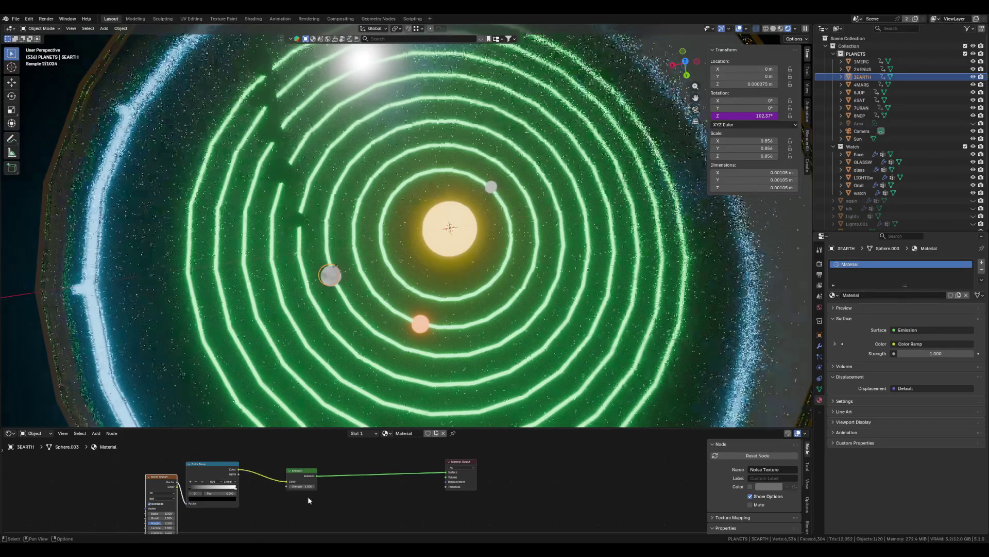
{"action": "scroll", "coordinate": [351, 447], "scroll_direction": "up", "scroll_amount": 1}
{"action": "scroll", "coordinate": [227, 479], "scroll_direction": "up", "scroll_amount": 2}
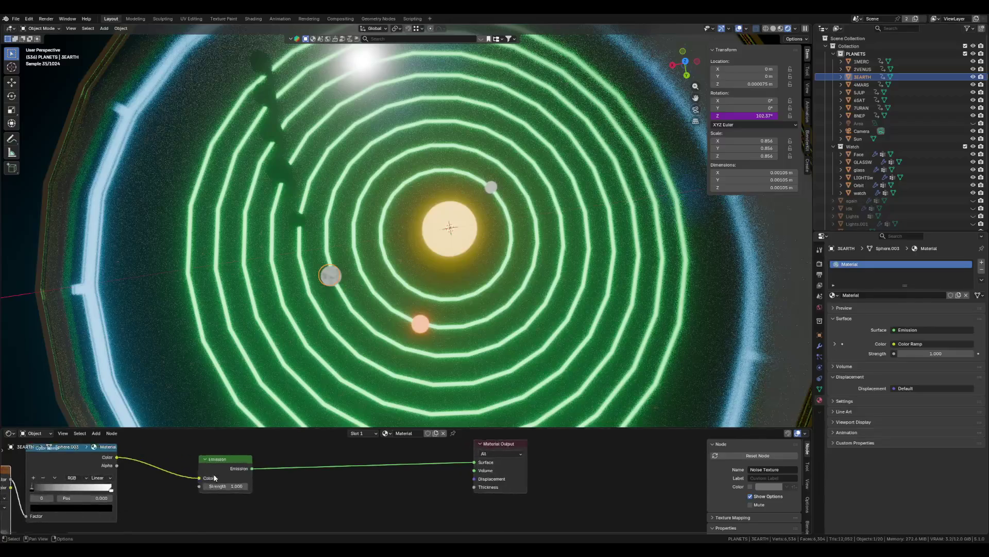
- Set the Color Ramp's left stop to dark blue
{"action": "middle_click_drag", "start_coordinate": [39, 499], "coordinate": [151, 506]}
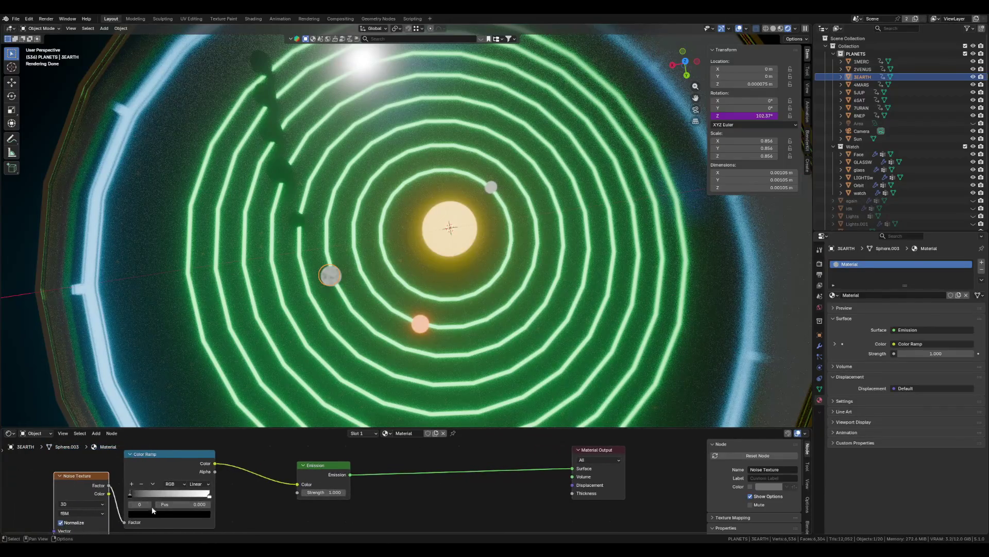
{"action": "left_click", "coordinate": [129, 494]}
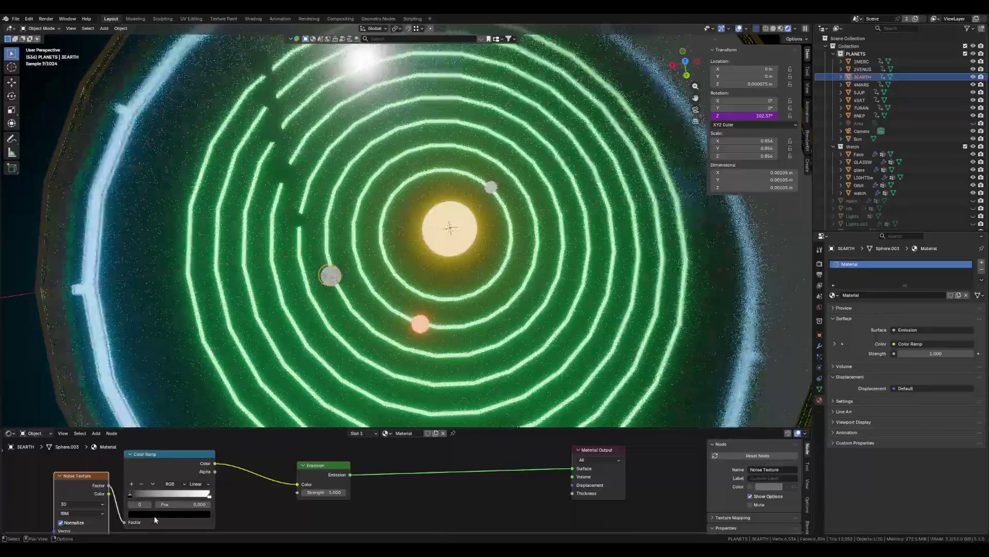
{"action": "left_click", "coordinate": [171, 514]}
{"action": "mouse_move", "coordinate": [197, 437]}
{"action": "left_mouse_down"}
{"action": "mouse_move", "coordinate": [197, 408]}
{"action": "mouse_move", "coordinate": [182, 390]}
{"action": "left_mouse_up"}
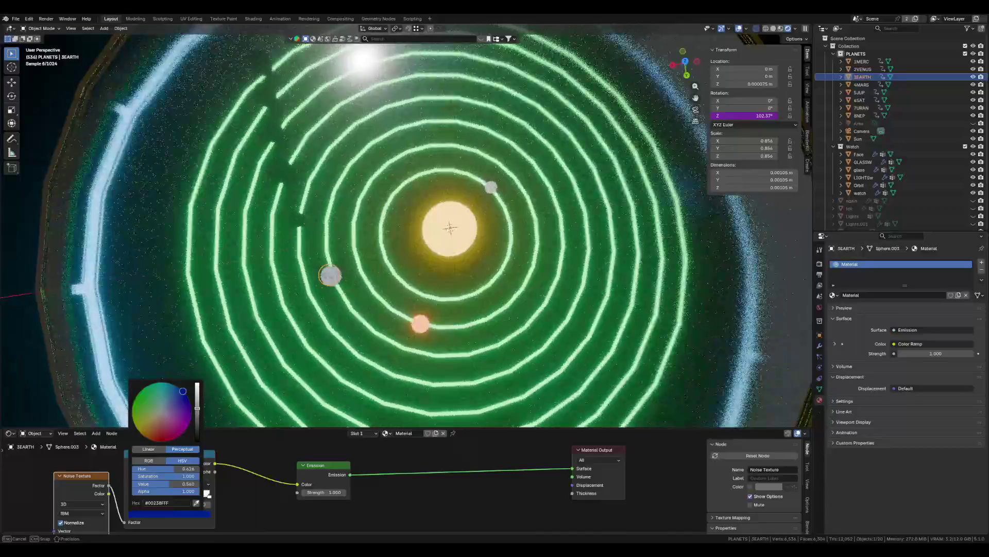
- Make the ramp's right stop a medium green
{"action": "left_click", "coordinate": [209, 495]}
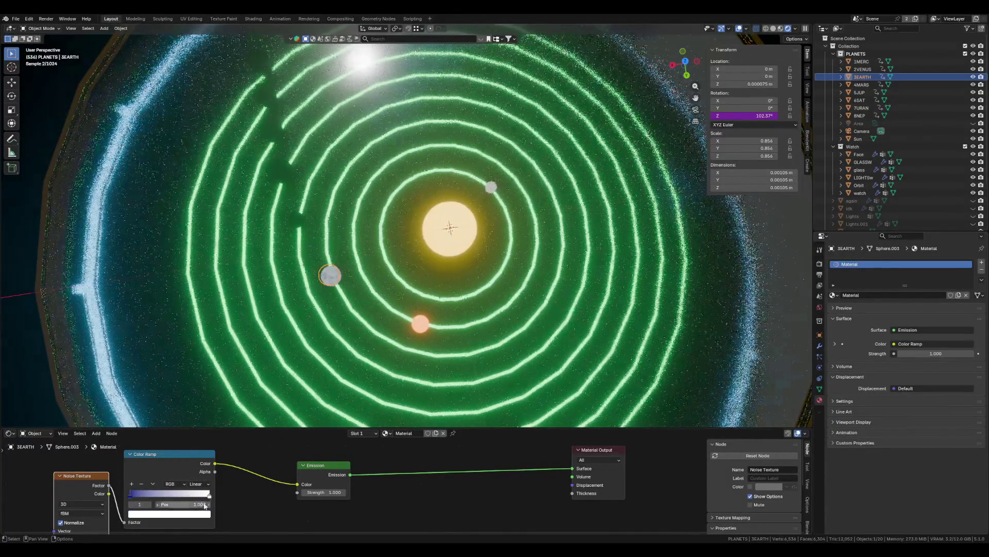
{"action": "left_click", "coordinate": [199, 514]}
{"action": "left_click_drag", "start_coordinate": [166, 416], "coordinate": [140, 391]}
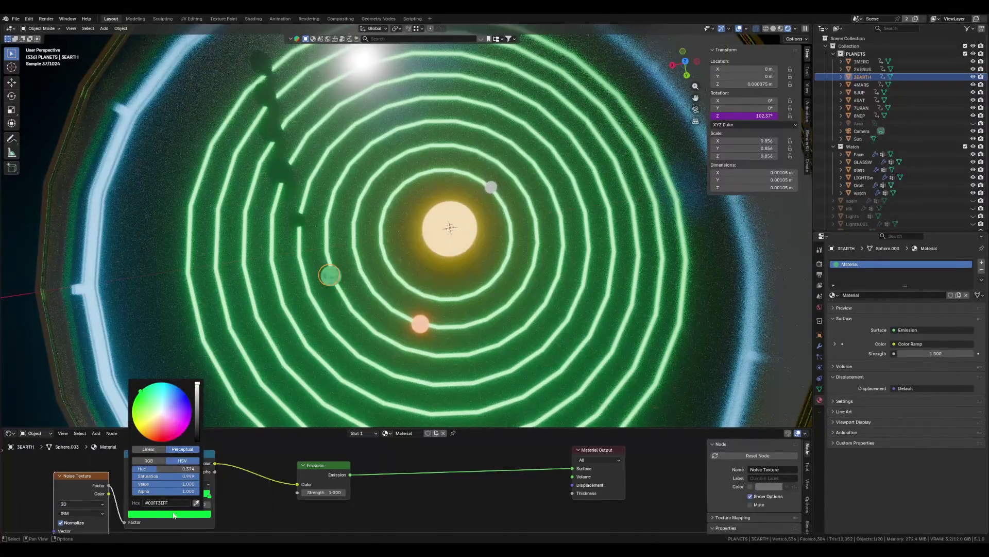
{"action": "left_click_drag", "start_coordinate": [197, 404], "coordinate": [197, 397]}
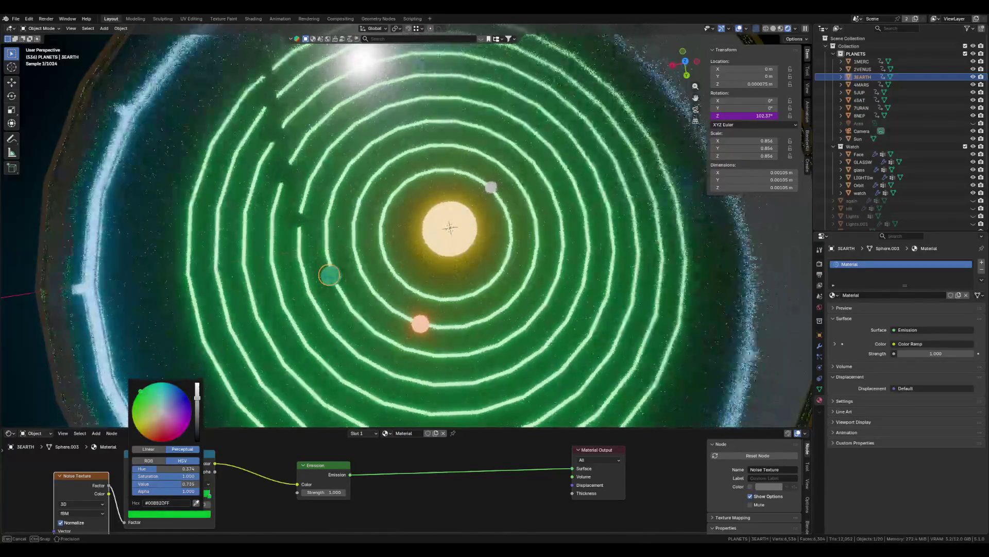
- Reposition the blue stop along the ramp and view the solar system tilted
{"action": "scroll", "coordinate": [172, 521], "scroll_direction": "up", "scroll_amount": 2}
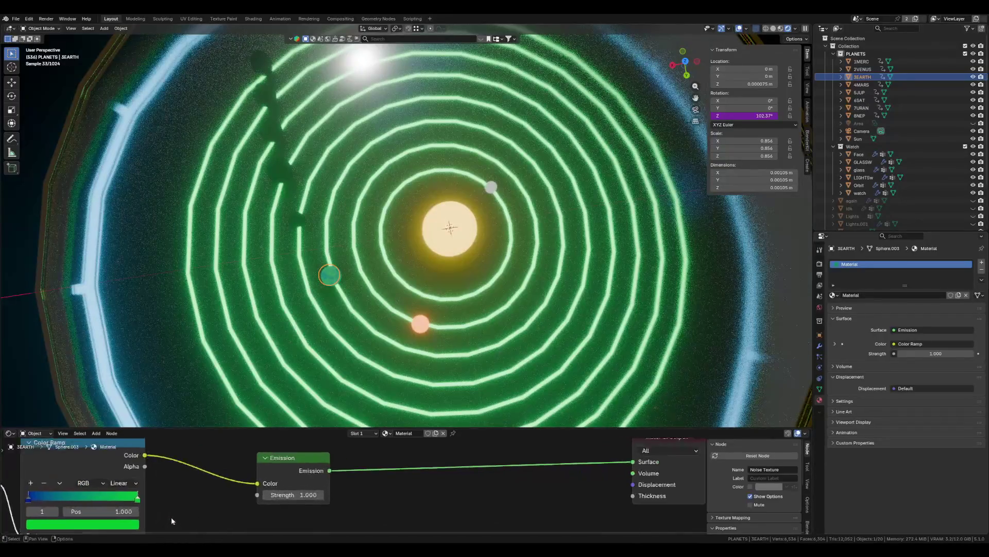
{"action": "left_click_drag", "start_coordinate": [39, 495], "coordinate": [85, 502]}
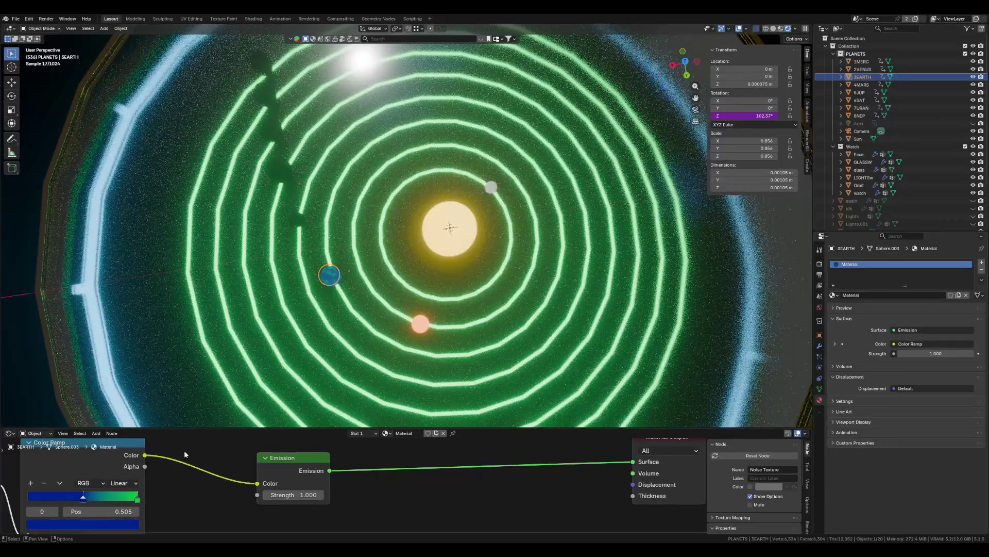
{"action": "left_click", "coordinate": [138, 497]}
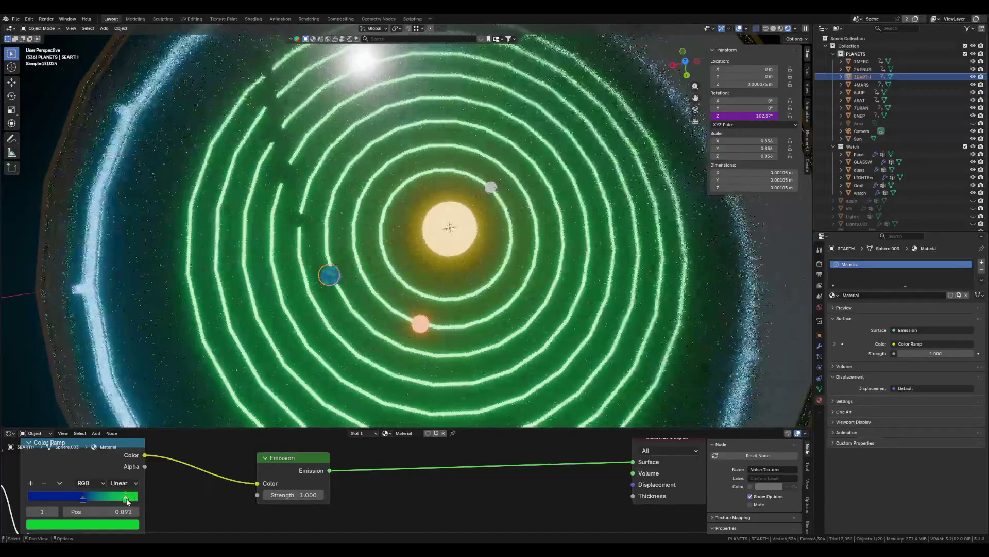
{"action": "scroll", "coordinate": [298, 302], "scroll_direction": "up", "scroll_amount": 2}
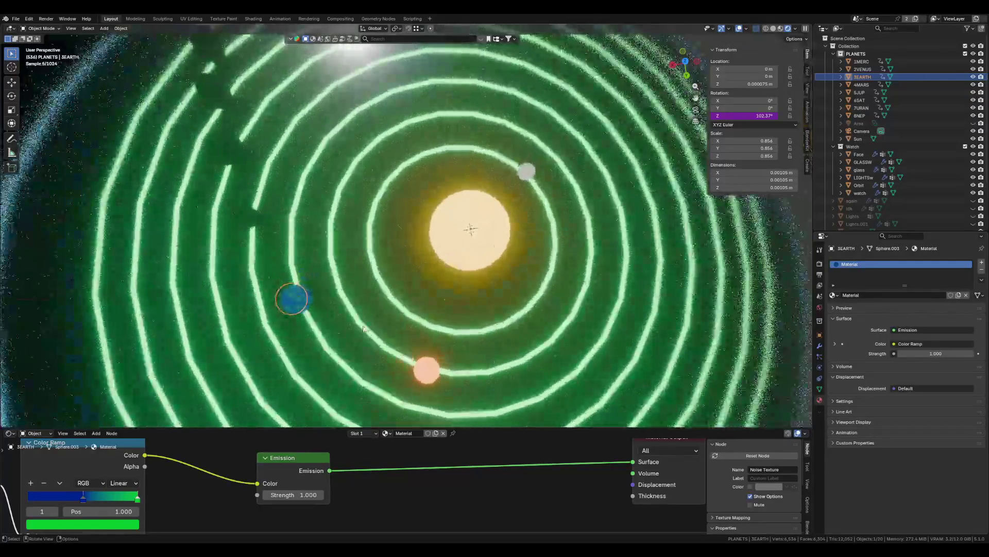
{"action": "mouse_move", "coordinate": [298, 302]}
{"action": "middle_mouse_down"}
{"action": "mouse_move", "coordinate": [336, 287]}
{"action": "mouse_move", "coordinate": [329, 335]}
{"action": "middle_mouse_up"}
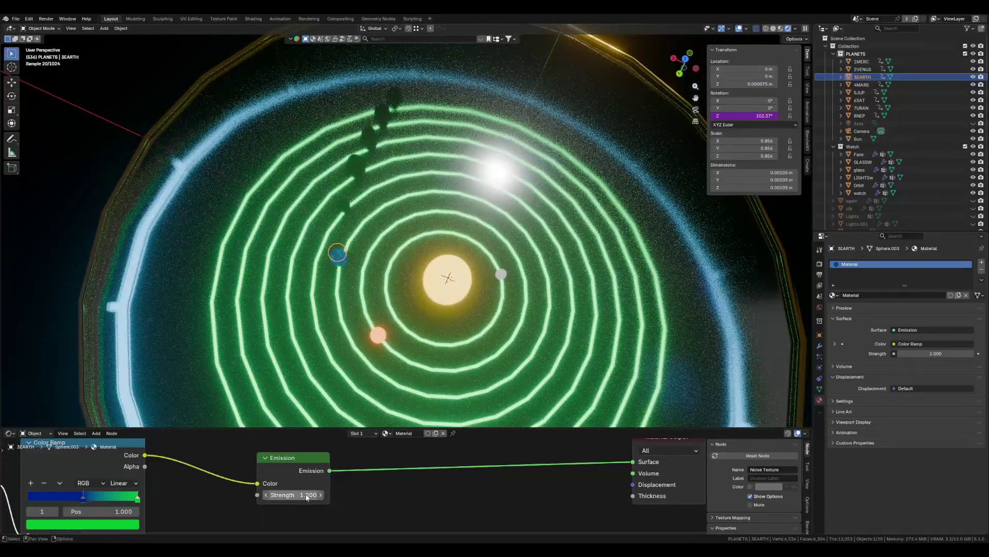
{"action": "type", "text": "4"}
- Set Earth's emission strength to 4 and view the whole watch tilted
{"action": "key", "text": "Return"}
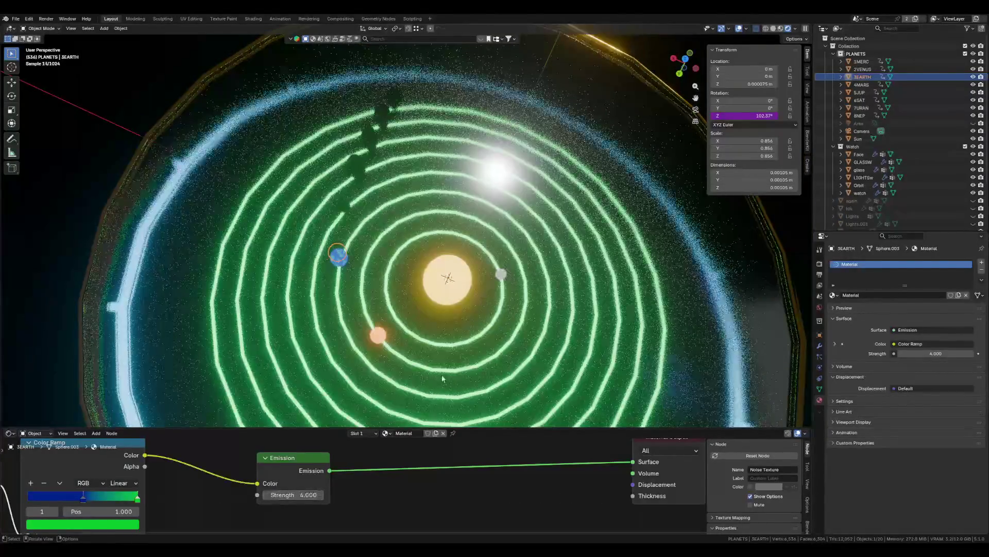
{"action": "scroll", "coordinate": [442, 379], "scroll_direction": "down", "scroll_amount": 5}
{"action": "scroll", "coordinate": [642, 331], "scroll_direction": "up", "scroll_amount": 5}
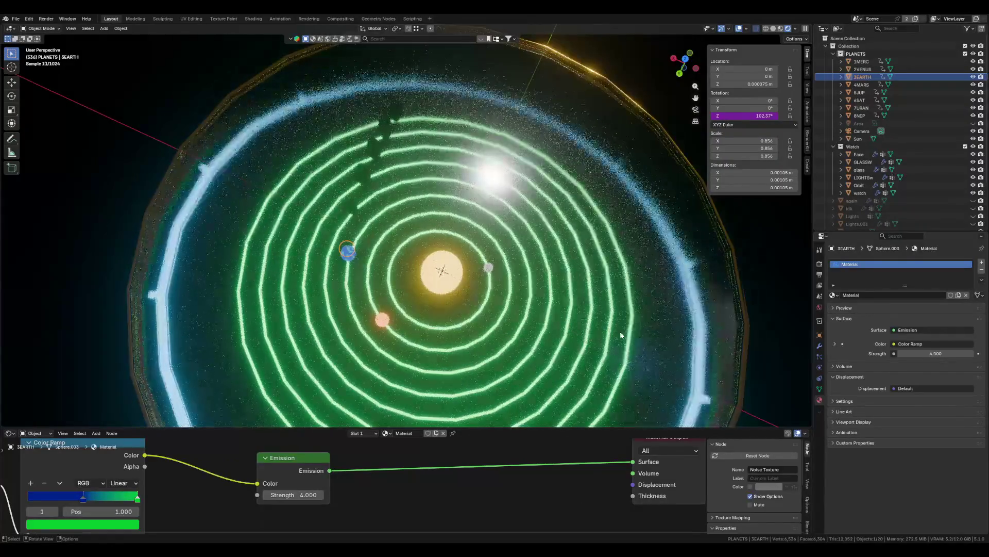
{"action": "left_click", "coordinate": [489, 274]}
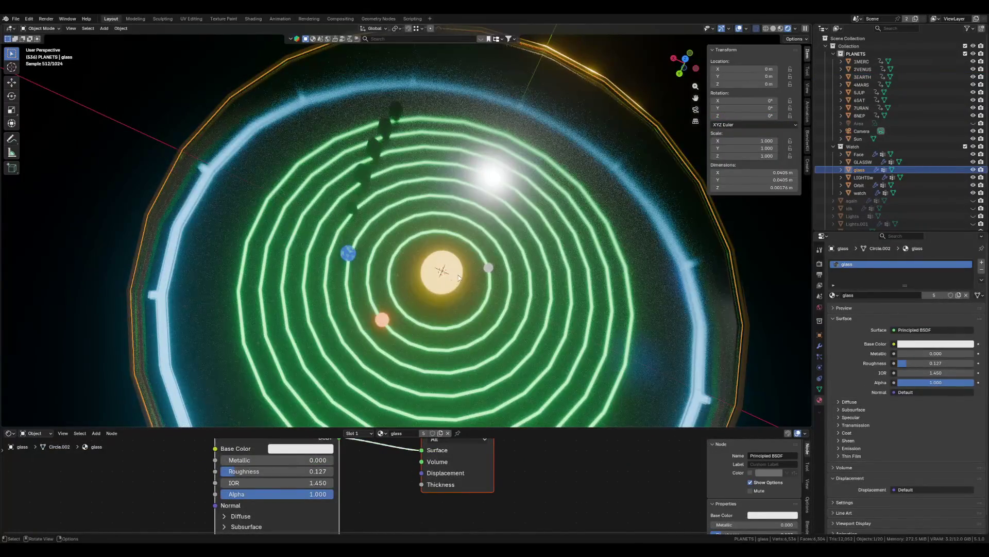
{"action": "scroll", "coordinate": [416, 229], "scroll_direction": "down", "scroll_amount": 5}
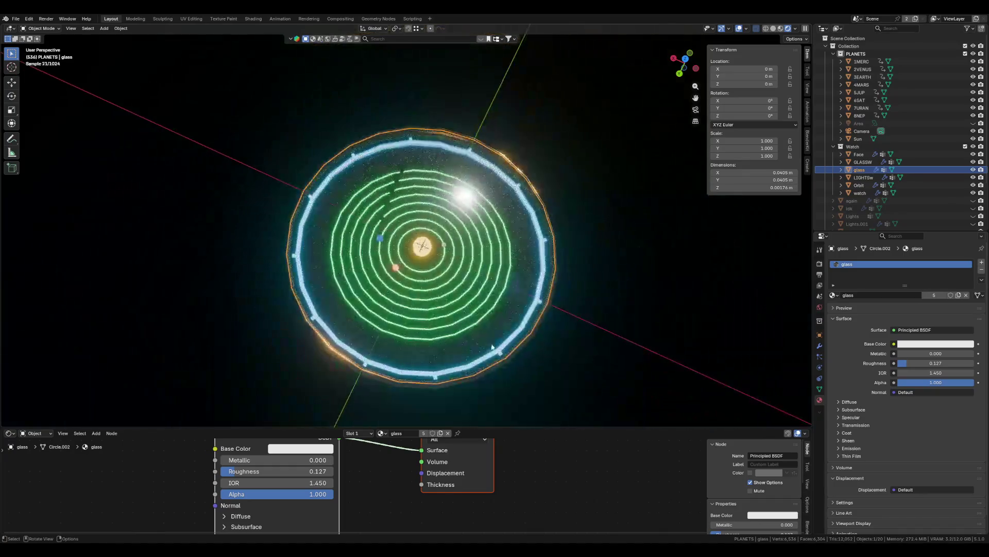
{"action": "middle_click_drag", "start_coordinate": [416, 229], "coordinate": [598, 271]}
{"action": "scroll", "coordinate": [576, 311], "scroll_direction": "up", "scroll_amount": 5}
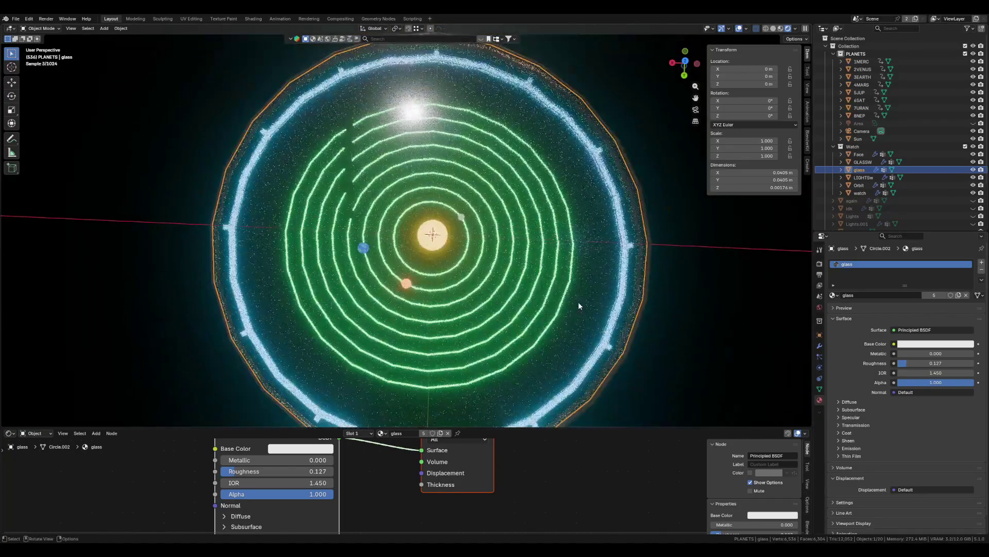
- Play and stop the orbit animation, then select the 4MARS sphere
{"action": "key", "text": "space"}
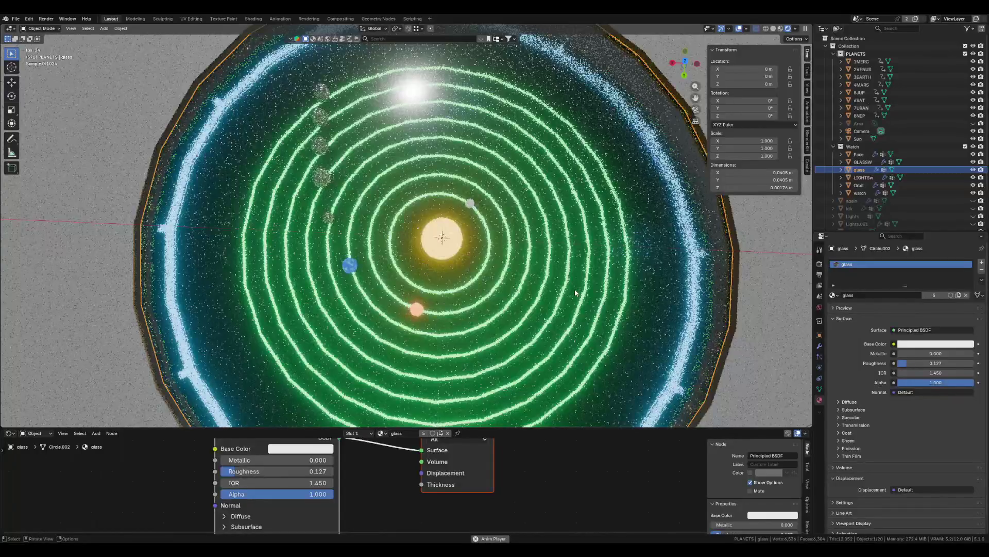
{"action": "key", "text": "space"}
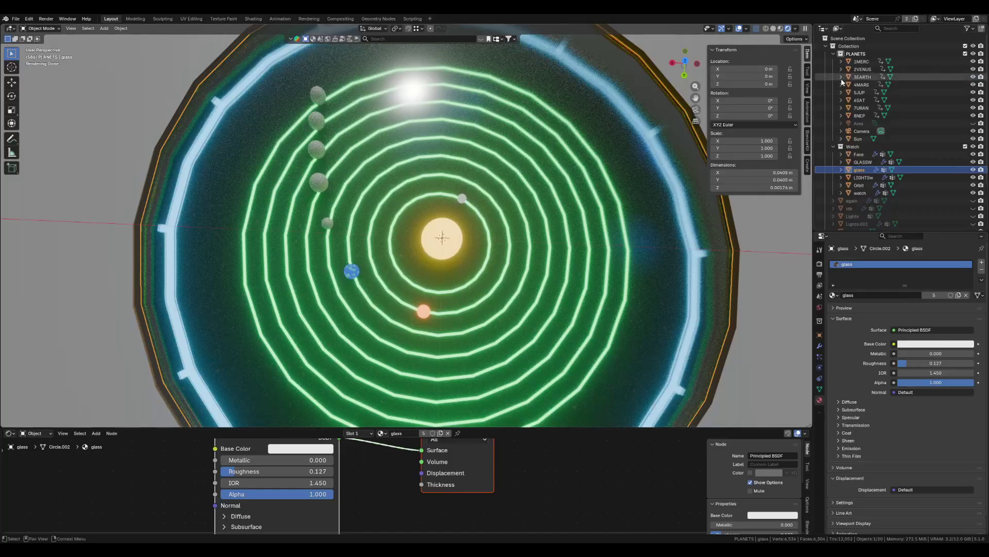
{"action": "left_click", "coordinate": [862, 84]}
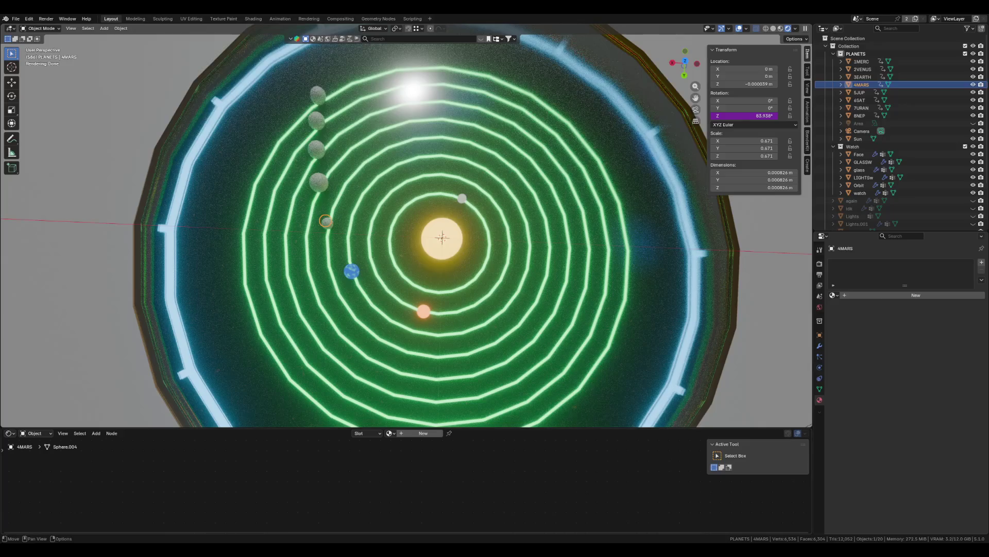
- Create a new material named 'mars' and delete its Principled BSDF node
{"action": "left_click", "coordinate": [411, 434]}
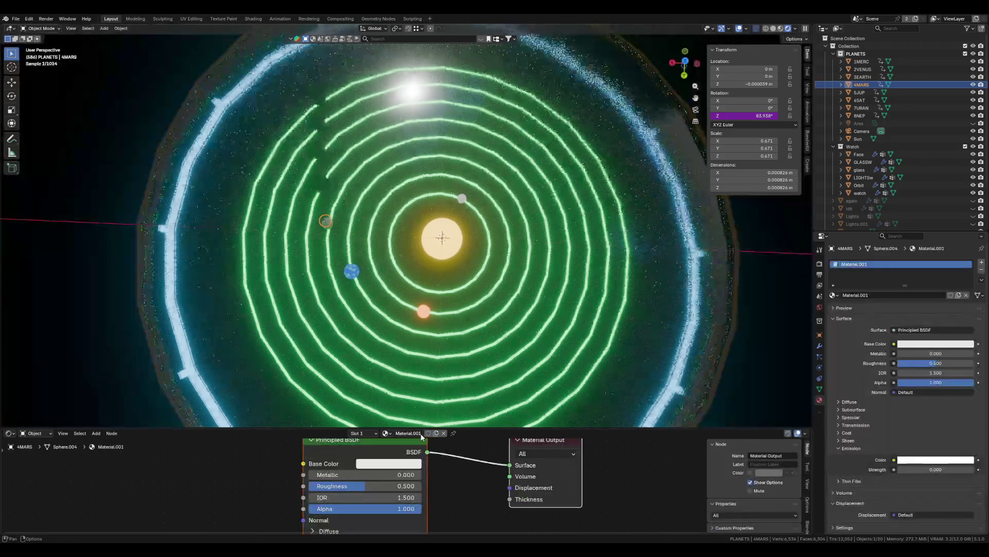
{"action": "double_click", "coordinate": [411, 434]}
{"action": "type", "text": "mars"}
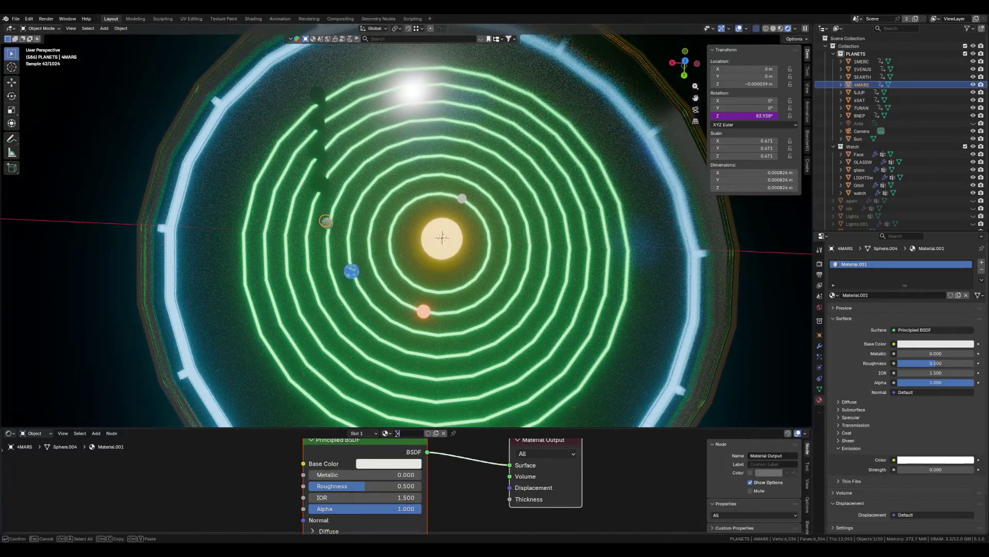
{"action": "key", "text": "Return"}
{"action": "scroll", "coordinate": [358, 453], "scroll_direction": "down", "scroll_amount": 1}
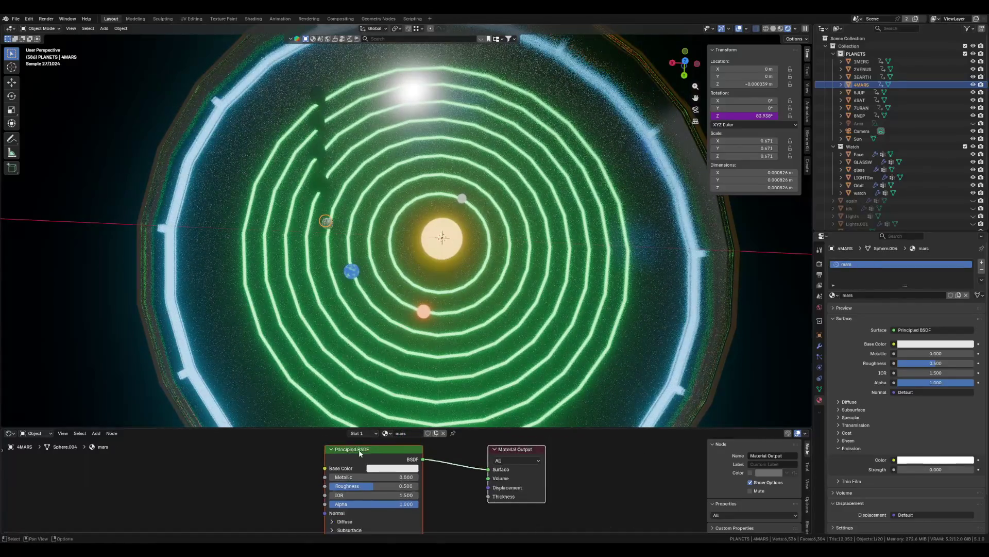
{"action": "left_click", "coordinate": [358, 453]}
{"action": "key", "text": "x"}
- Add an Emission shader at strength 4 connected to the material Surface
{"action": "key", "text": "shift+a"}
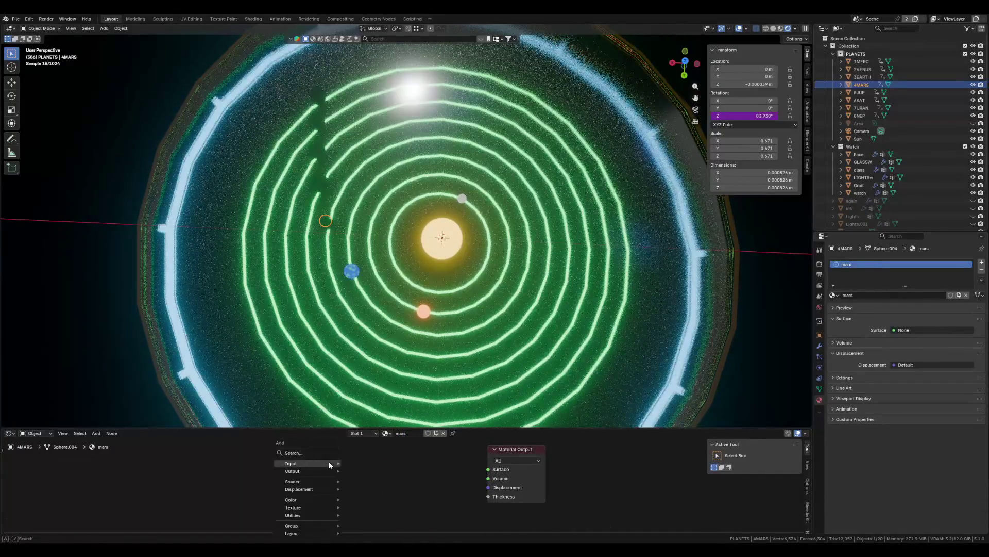
{"action": "type", "text": "emission"}
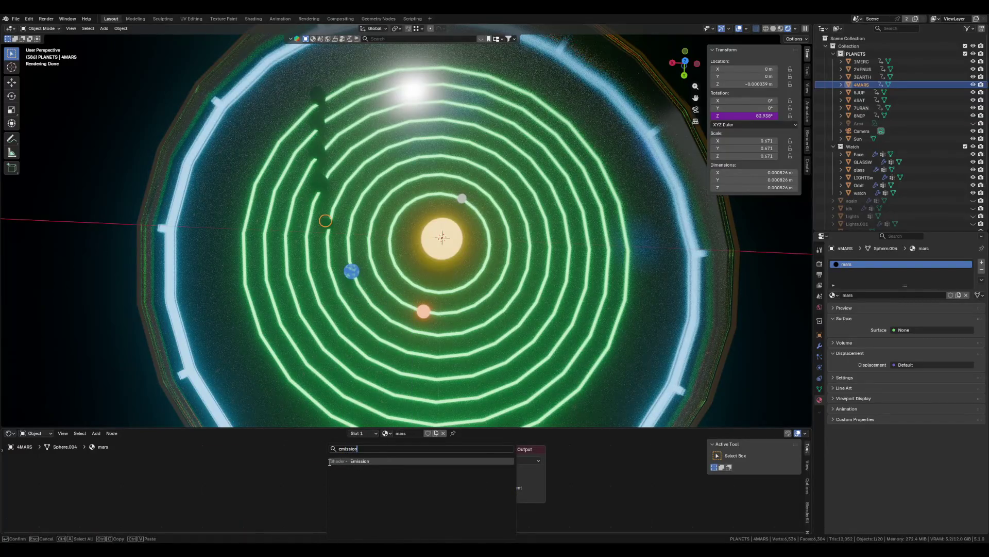
{"action": "key", "text": "Return"}
{"action": "left_click", "coordinate": [349, 464]}
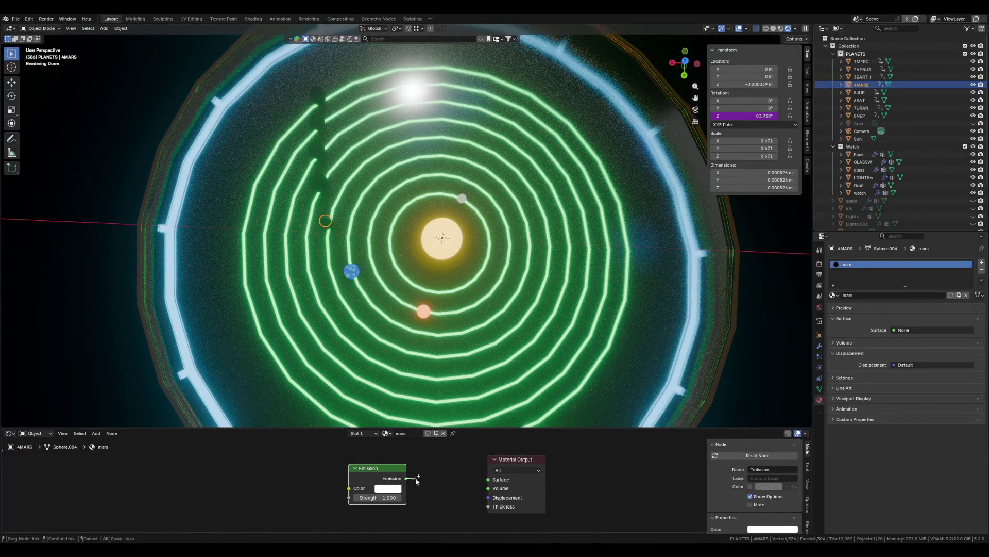
{"action": "left_click_drag", "start_coordinate": [406, 478], "coordinate": [484, 480]}
{"action": "left_click", "coordinate": [383, 497]}
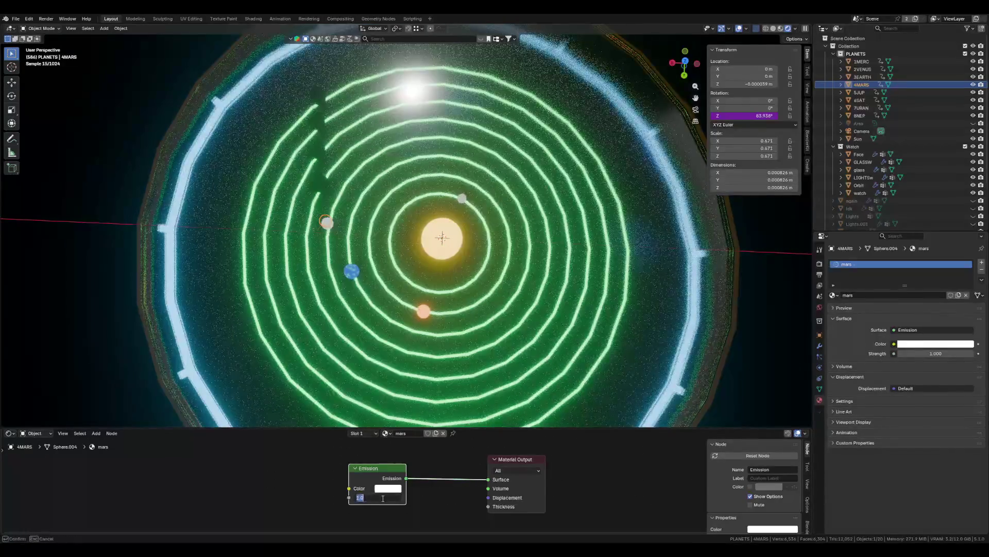
{"action": "type", "text": "4"}
{"action": "key", "text": "Return"}
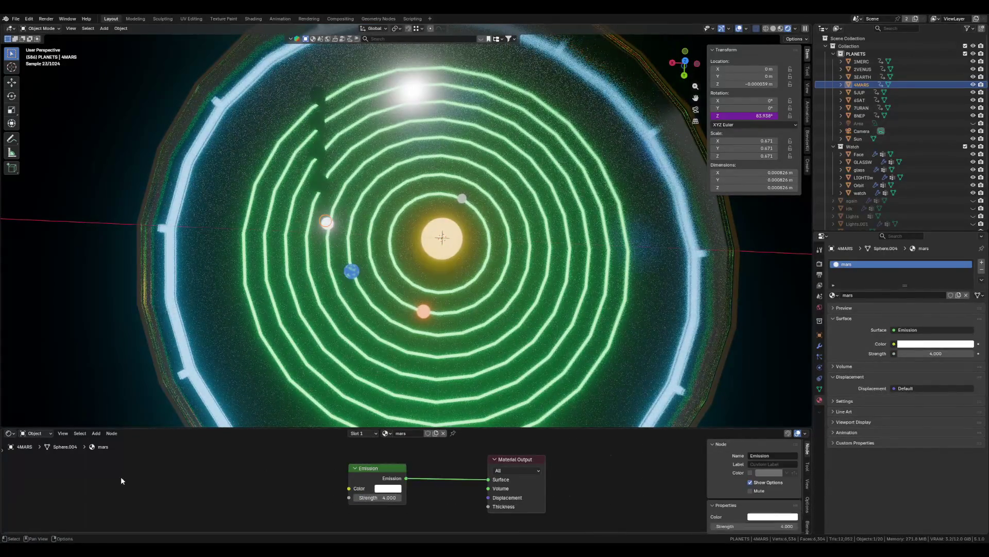
{"action": "key", "text": "shift+a"}
{"action": "mouse_move", "coordinate": [116, 473]}
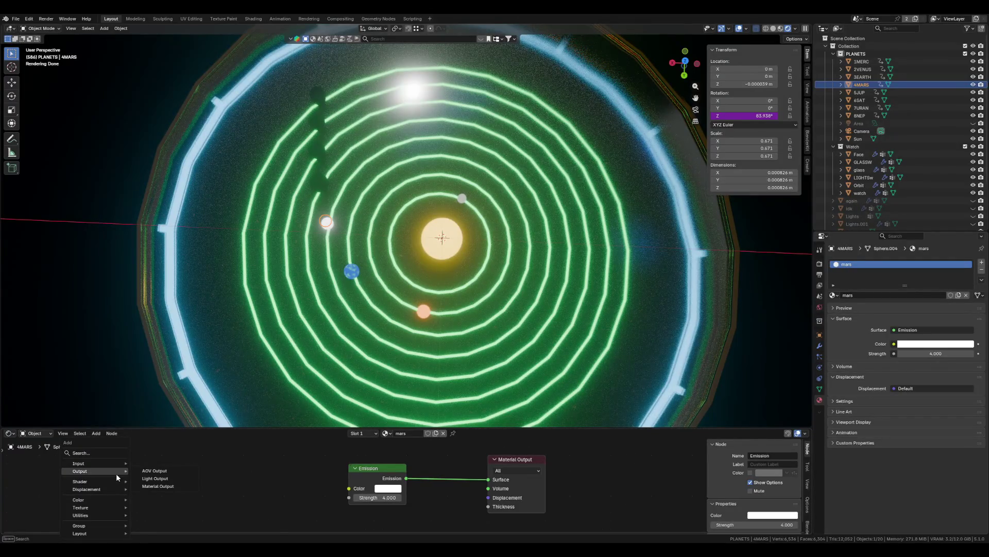
- Place a Noise Texture left of Emission and a Color Ramp between them
{"action": "type", "text": "noise"}
{"action": "key", "text": "Return"}
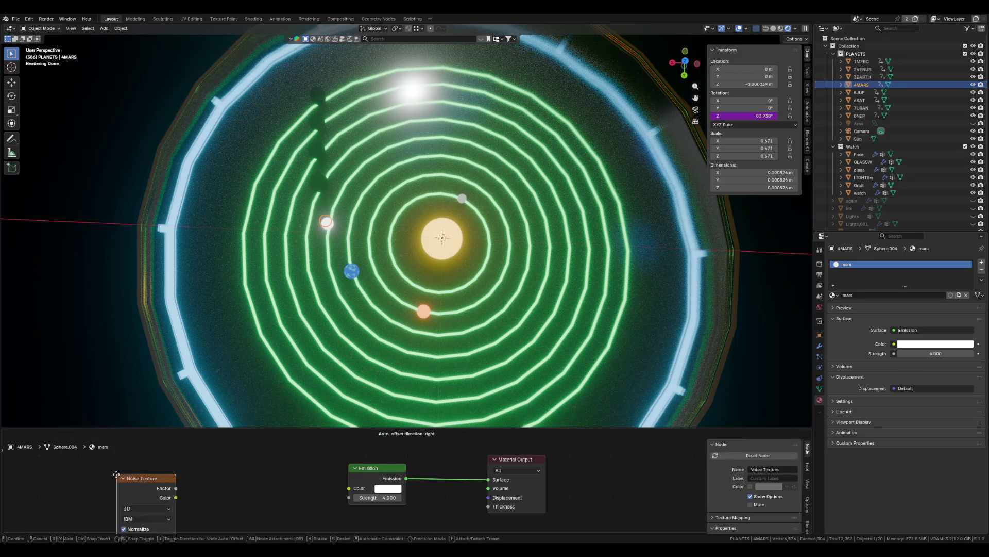
{"action": "left_click", "coordinate": [98, 471]}
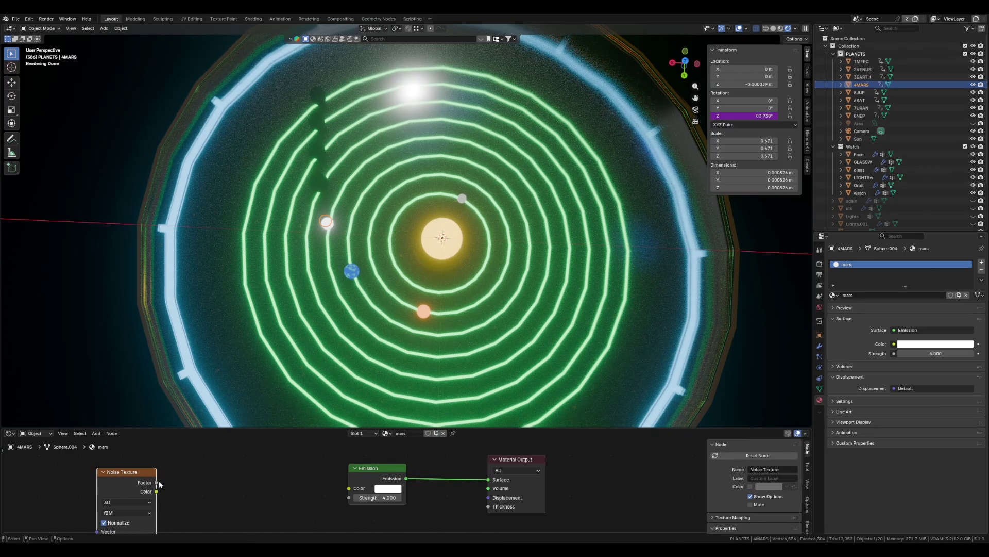
{"action": "key", "text": "shift+a"}
{"action": "mouse_move", "coordinate": [142, 471]}
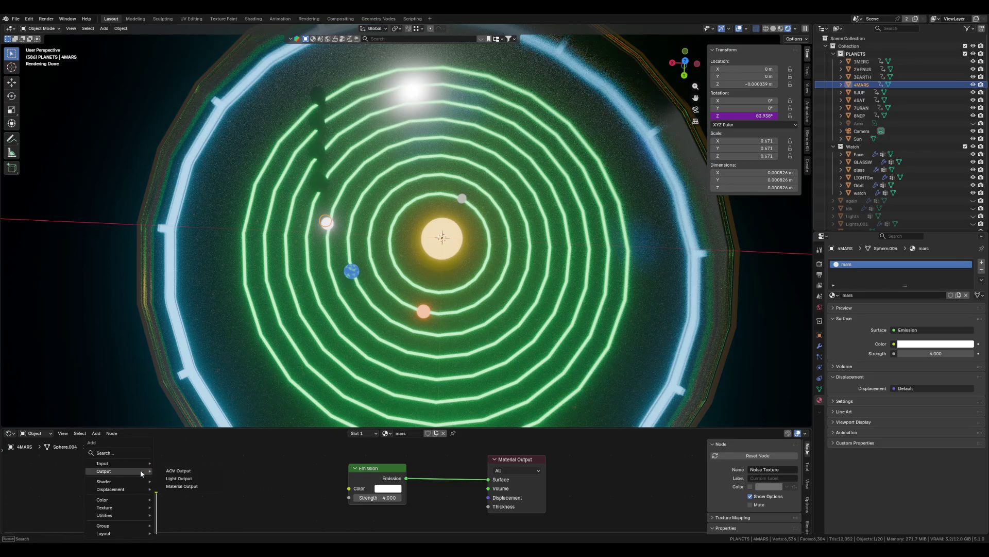
{"action": "type", "text": "n"}
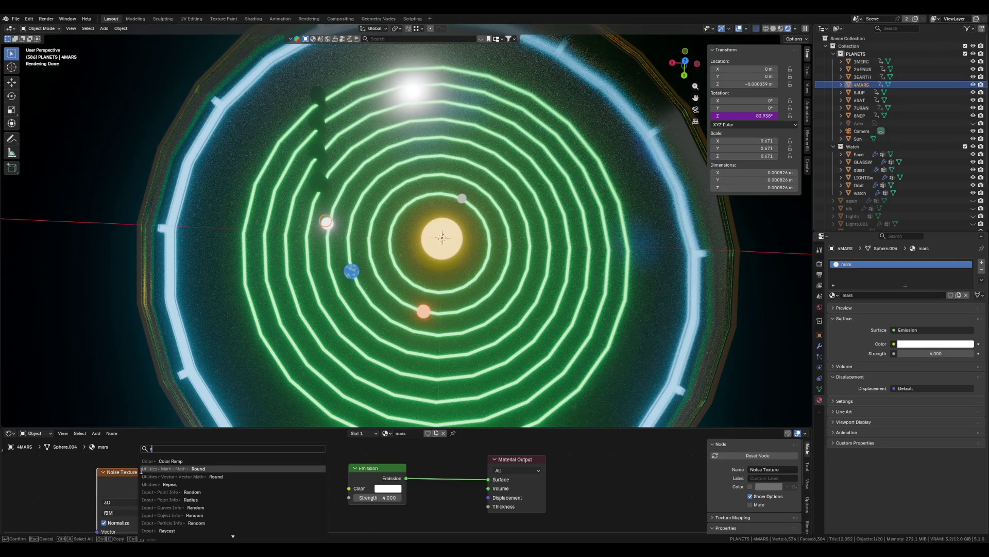
{"action": "key", "text": "BackSpace"}
{"action": "type", "text": "colo"}
{"action": "left_click", "coordinate": [170, 499]}
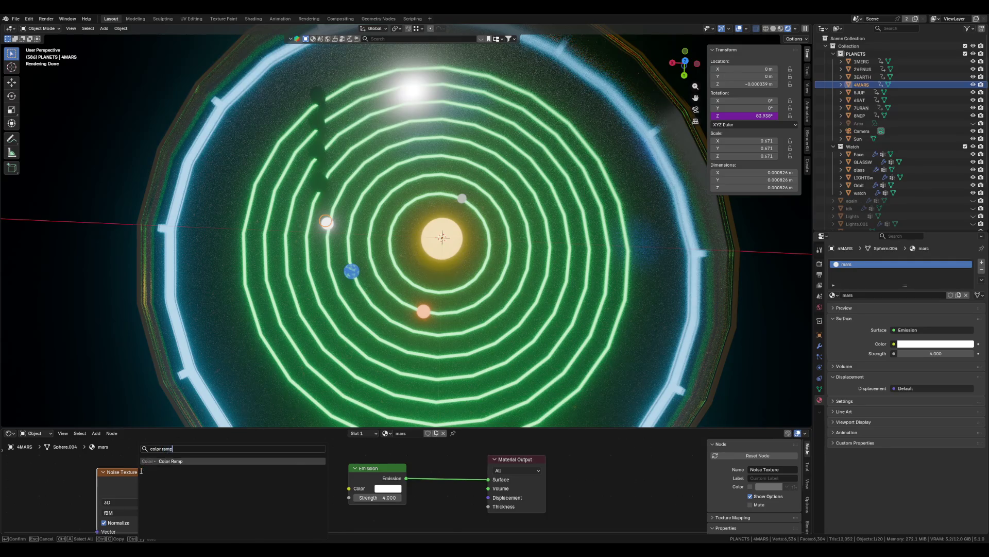
{"action": "left_click", "coordinate": [159, 474]}
- Add a Voronoi Texture node and move the Noise Texture clear of it
{"action": "key", "text": "shift+a"}
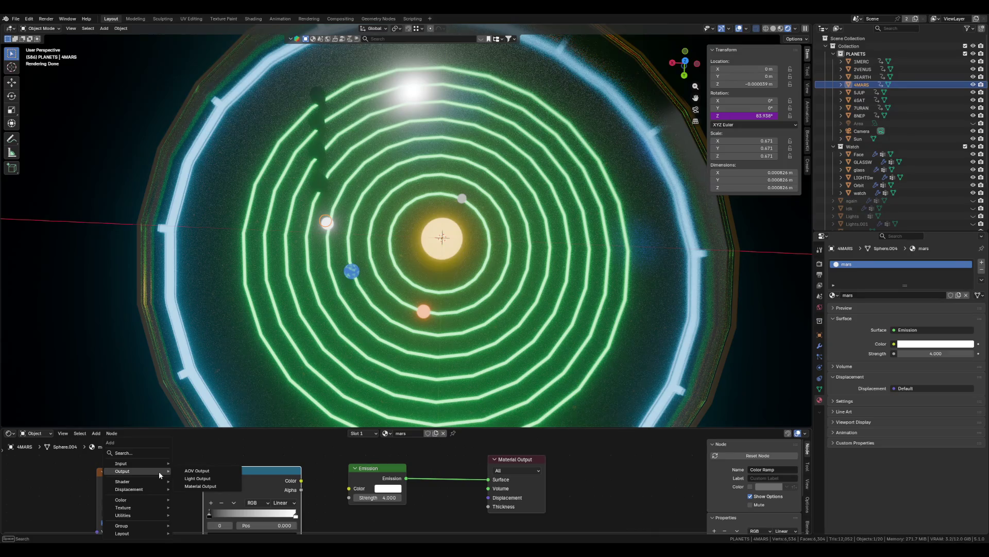
{"action": "type", "text": "vorono"}
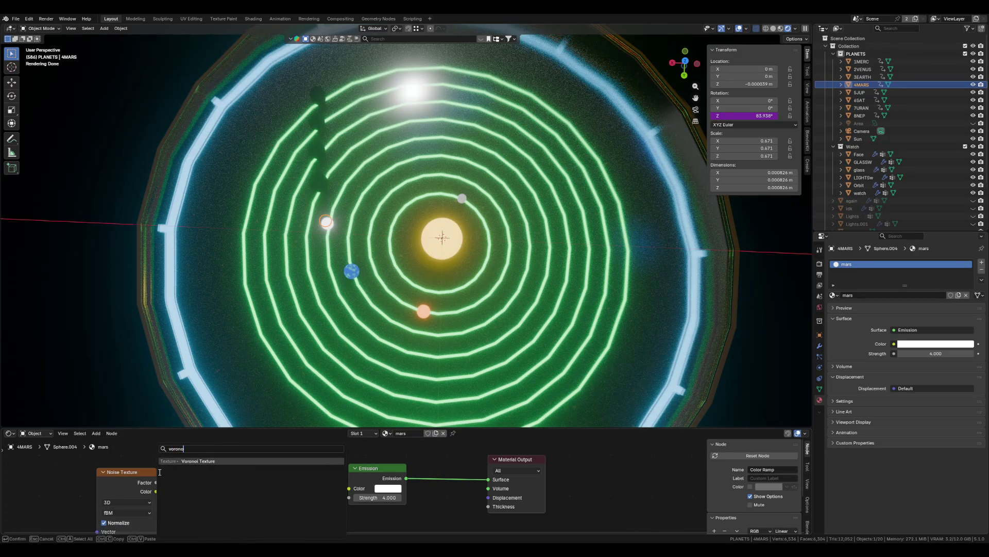
{"action": "key", "text": "Return"}
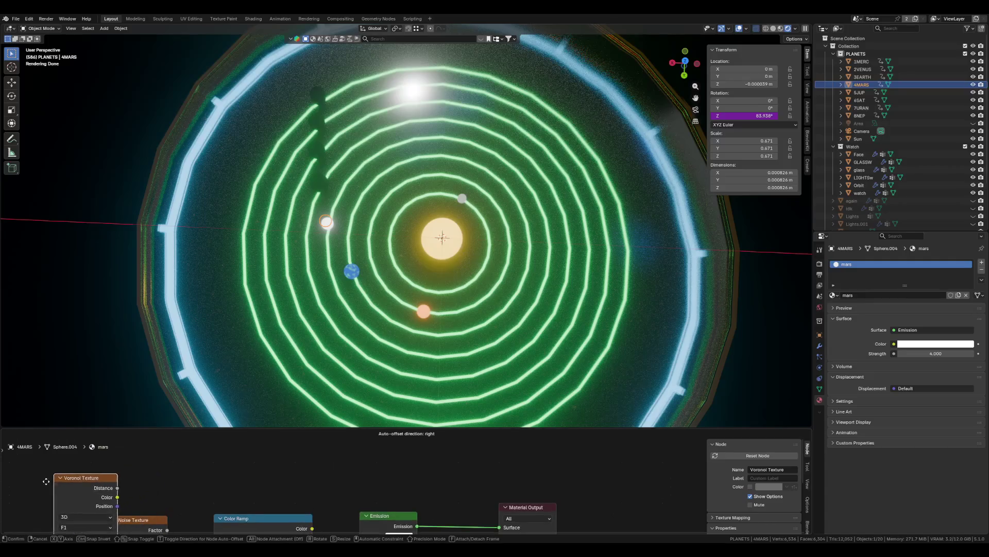
{"action": "left_click", "coordinate": [136, 482]}
{"action": "scroll", "coordinate": [242, 518], "scroll_direction": "down", "scroll_amount": 3}
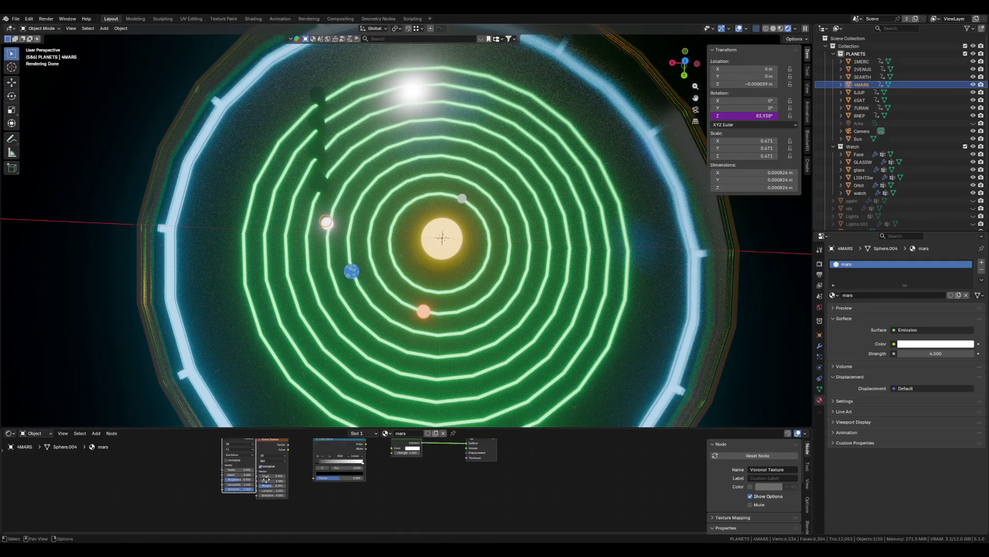
{"action": "mouse_move", "coordinate": [278, 465]}
{"action": "left_mouse_down"}
{"action": "mouse_move", "coordinate": [288, 465]}
{"action": "mouse_move", "coordinate": [213, 456]}
{"action": "left_mouse_up"}
- Keep the Voronoi metric Euclidean and set its feature to Distance to Edge
{"action": "left_click", "coordinate": [249, 444]}
{"action": "left_click", "coordinate": [214, 474]}
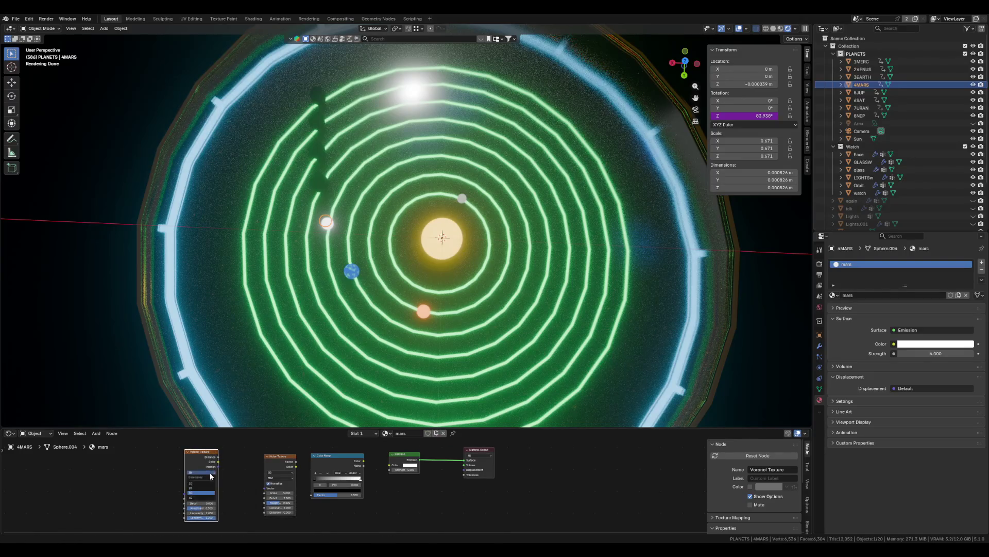
{"action": "left_click", "coordinate": [202, 482]}
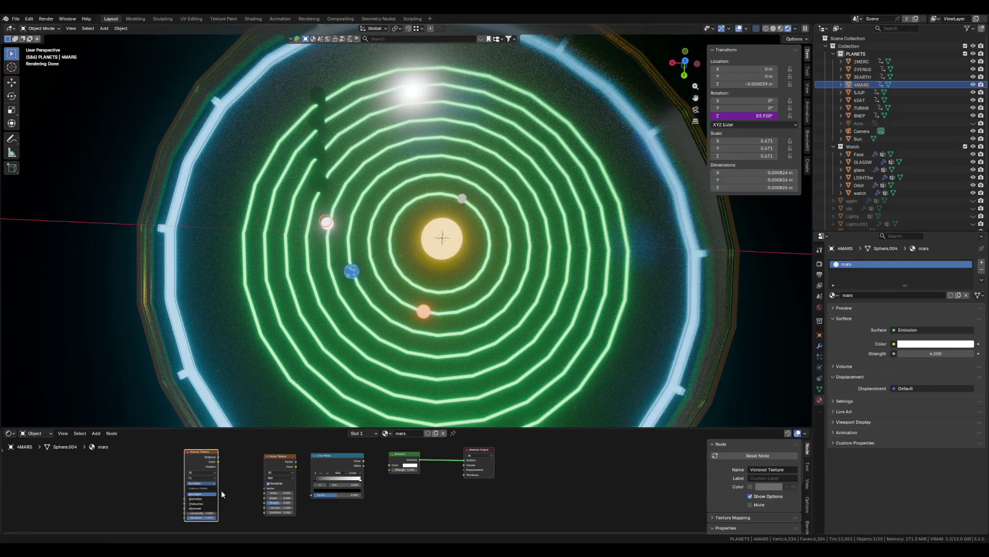
{"action": "scroll", "coordinate": [233, 489], "scroll_direction": "up", "scroll_amount": 1}
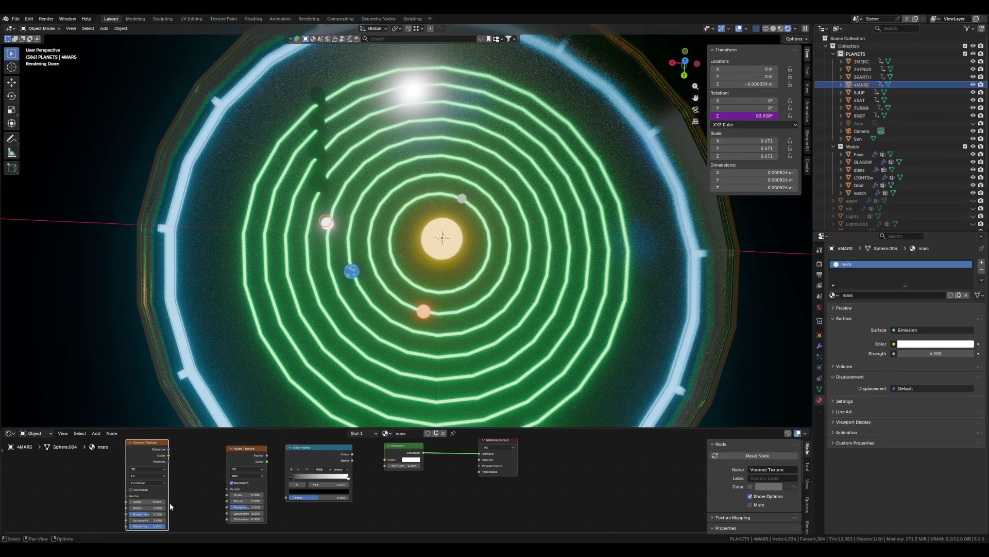
{"action": "left_click", "coordinate": [147, 475]}
{"action": "left_click", "coordinate": [159, 508]}
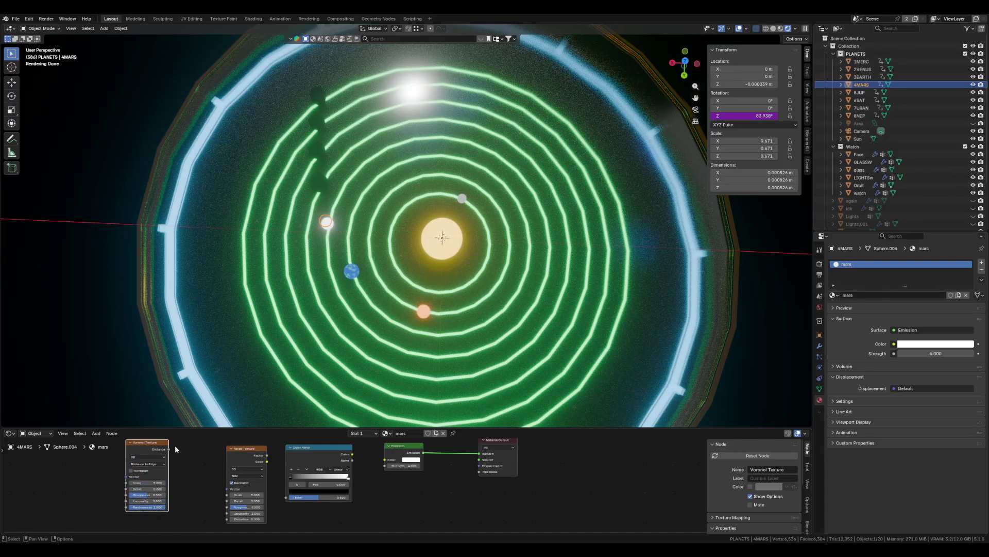
- Link Voronoi Distance→Noise Vector→Color Ramp→Emission colour and view Mars in local view
{"action": "mouse_move", "coordinate": [168, 449]}
{"action": "left_mouse_down"}
{"action": "mouse_move", "coordinate": [229, 475]}
{"action": "mouse_move", "coordinate": [228, 488]}
{"action": "left_mouse_up"}
{"action": "left_click_drag", "start_coordinate": [267, 455], "coordinate": [286, 497]}
{"action": "left_click_drag", "start_coordinate": [352, 454], "coordinate": [386, 459]}
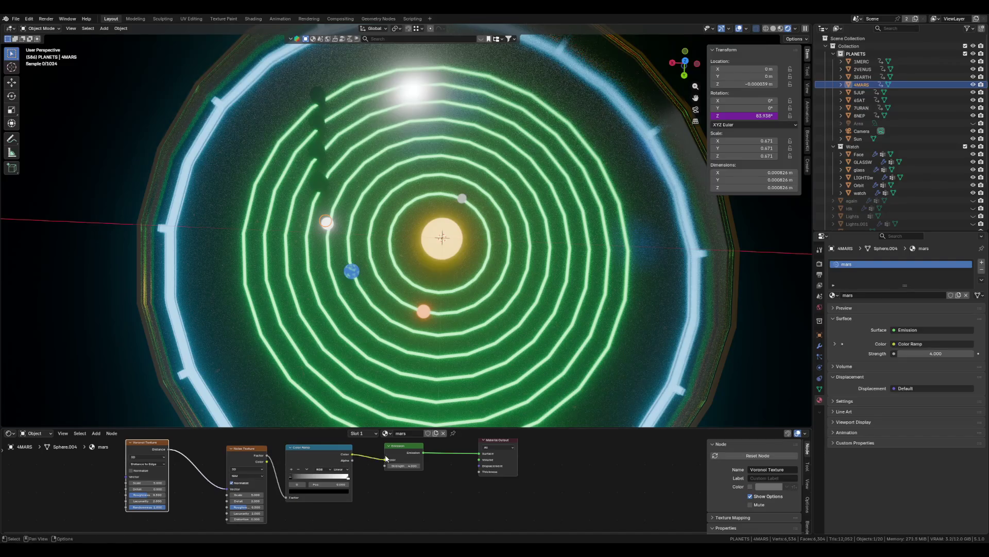
{"action": "key", "text": "KP_Divide"}
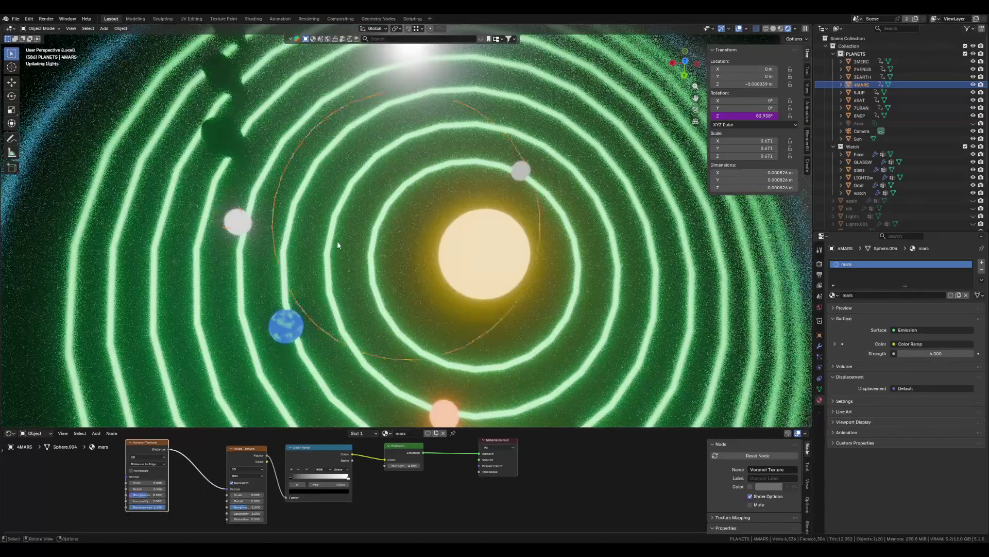
- Move the ramp's black stop to 0.109, lower Voronoi scale, and set Randomness 1.000
{"action": "scroll", "coordinate": [311, 456], "scroll_direction": "up", "scroll_amount": 2}
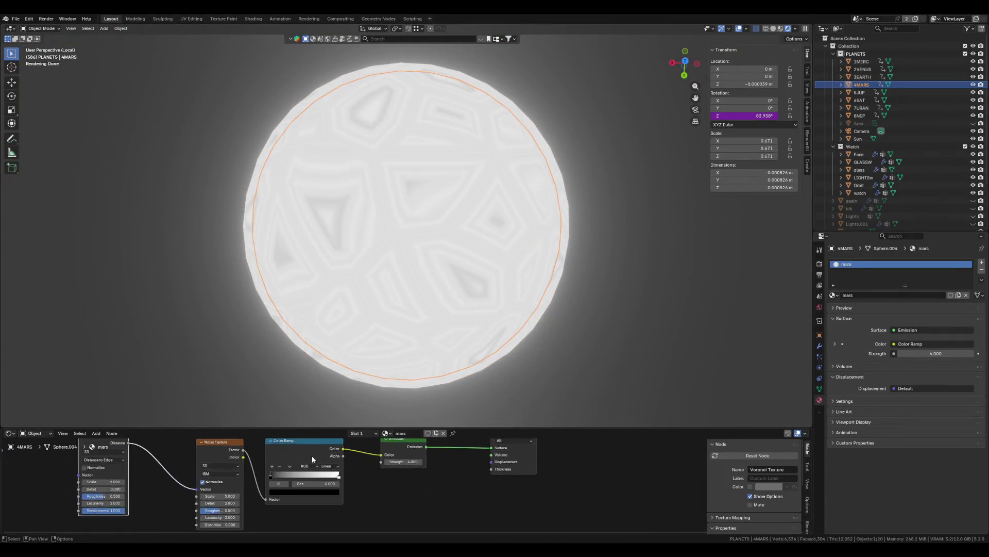
{"action": "left_click_drag", "start_coordinate": [267, 474], "coordinate": [269, 483]}
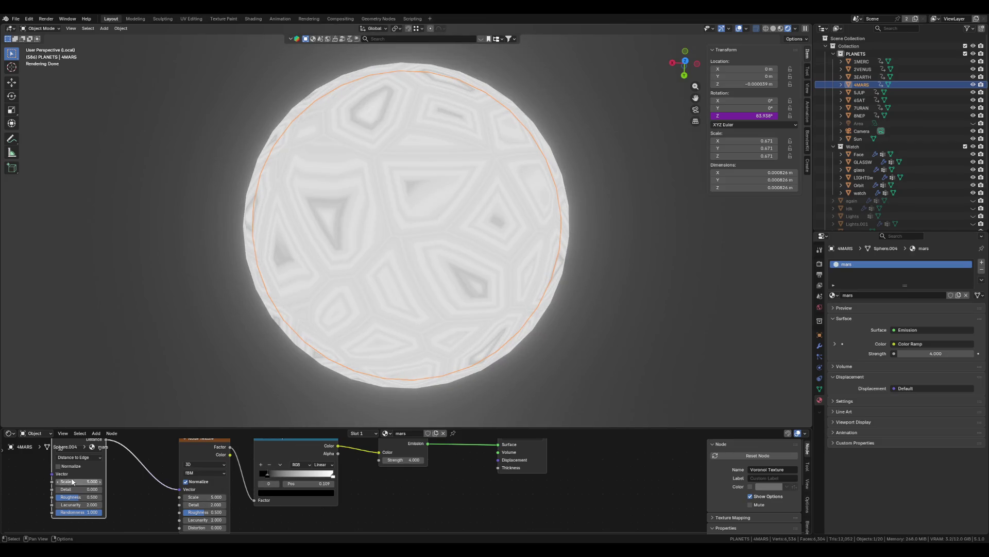
{"action": "mouse_move", "coordinate": [72, 481]}
{"action": "left_mouse_down"}
{"action": "mouse_move", "coordinate": [36, 481]}
{"action": "mouse_move", "coordinate": [89, 489]}
{"action": "mouse_move", "coordinate": [73, 505]}
{"action": "left_mouse_up"}
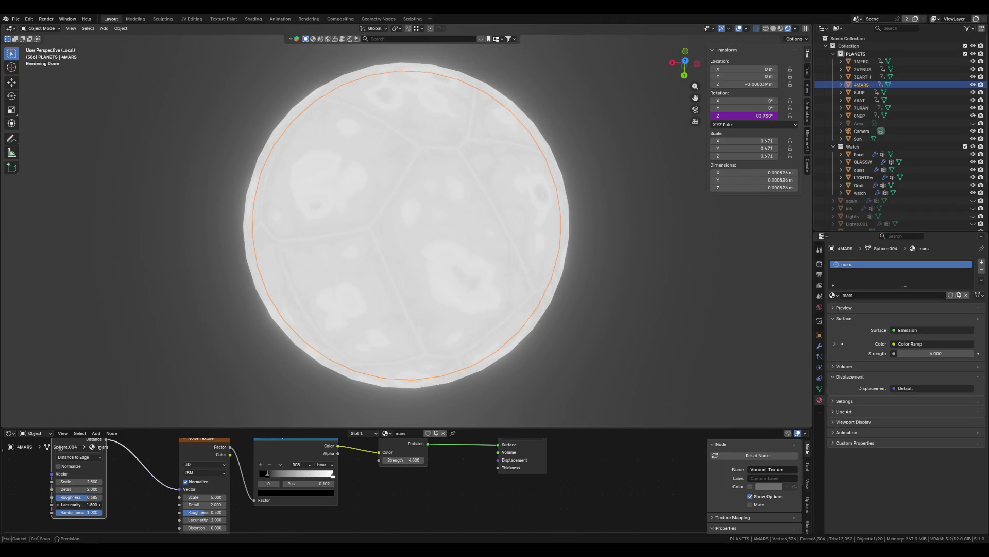
{"action": "left_click", "coordinate": [79, 512]}
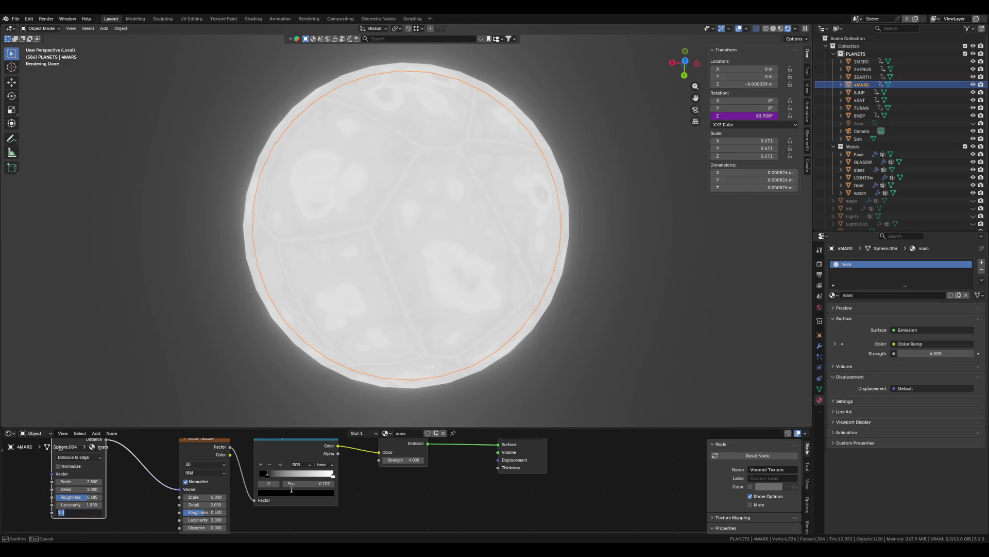
{"action": "left_click", "coordinate": [267, 475]}
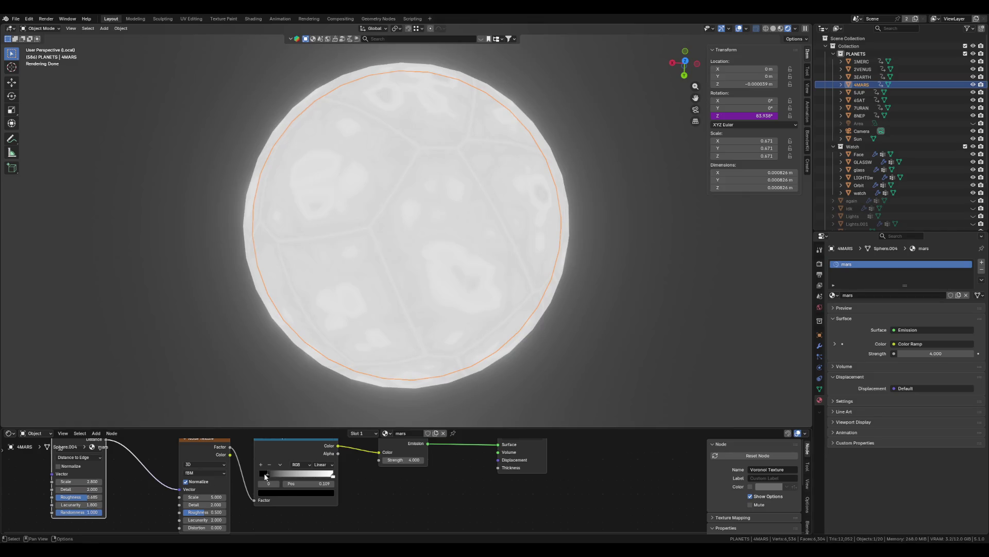
- Shift the ramp's black stop to 0.059 and enlarge the Noise Texture scale
{"action": "left_click_drag", "start_coordinate": [265, 476], "coordinate": [273, 475]}
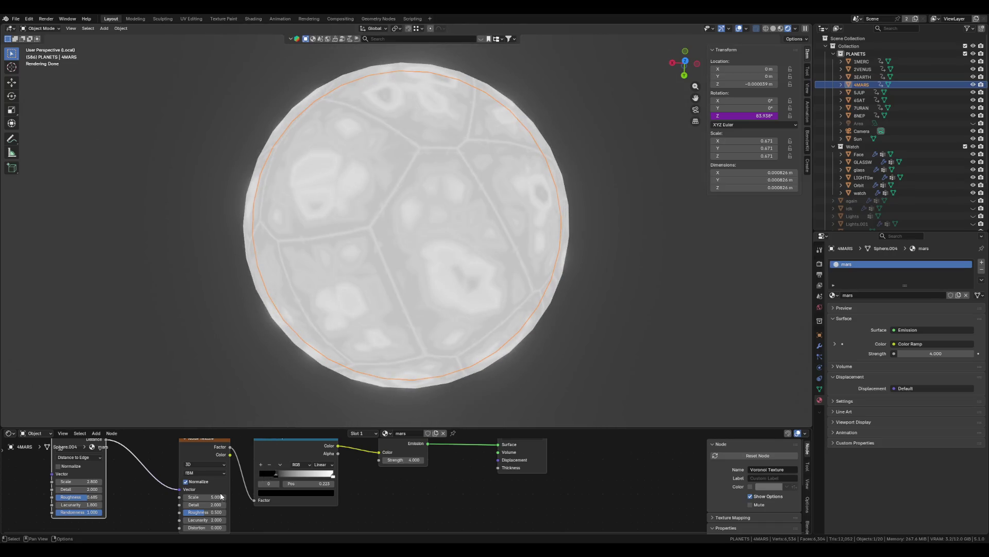
{"action": "mouse_move", "coordinate": [222, 497]}
{"action": "left_mouse_down"}
{"action": "mouse_move", "coordinate": [258, 496]}
{"action": "mouse_move", "coordinate": [189, 496]}
{"action": "left_mouse_up"}
{"action": "scroll", "coordinate": [292, 483], "scroll_direction": "down", "scroll_amount": 2}
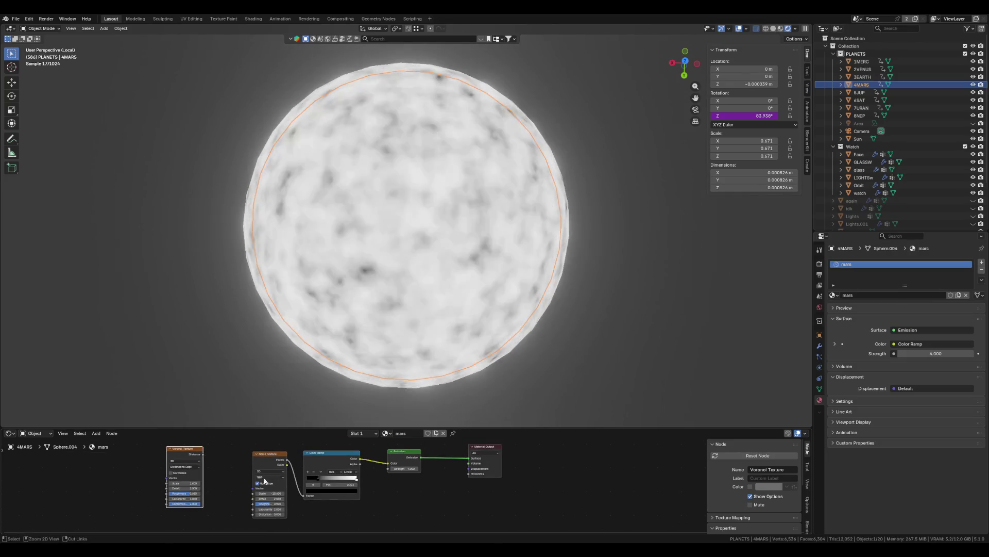
- Rewire the Mars nodes so Noise feeds Voronoi Vector and Voronoi Distance drives the Color Ramp
{"action": "mouse_move", "coordinate": [271, 455]}
{"action": "left_mouse_down", "text": "alt"}
{"action": "mouse_move", "coordinate": [143, 471]}
{"action": "mouse_move", "coordinate": [116, 460]}
{"action": "left_mouse_up", "text": "alt"}
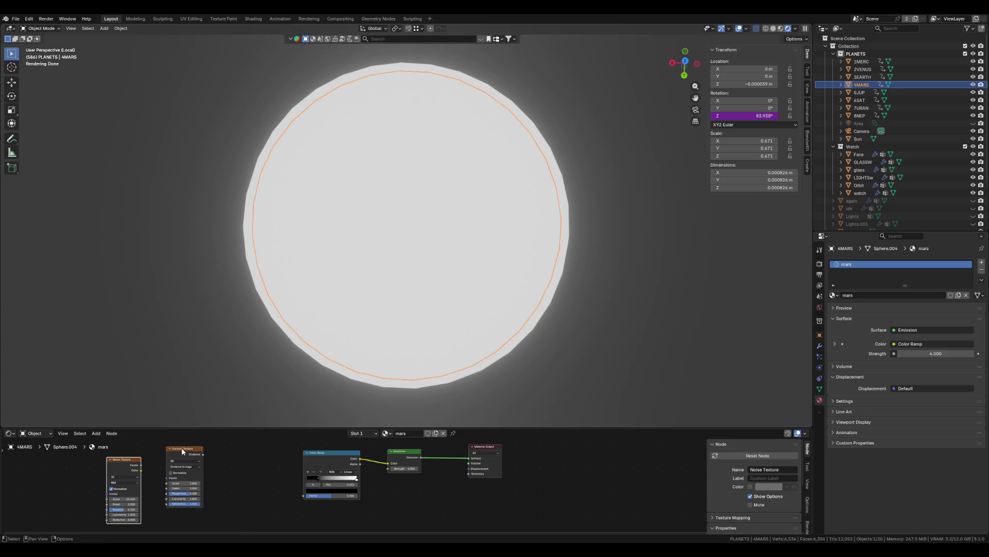
{"action": "left_click_drag", "start_coordinate": [184, 448], "coordinate": [304, 495]}
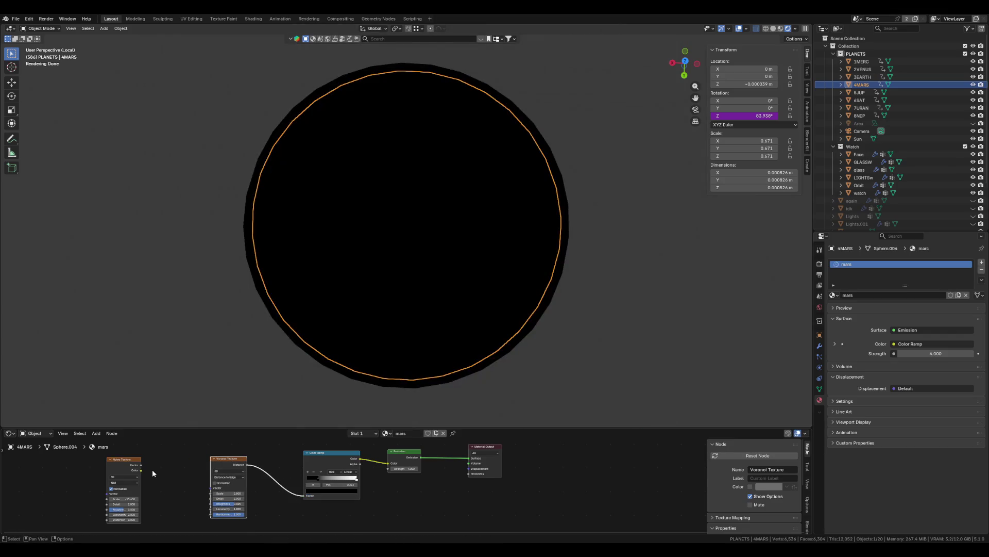
{"action": "left_click_drag", "start_coordinate": [140, 465], "coordinate": [208, 487]}
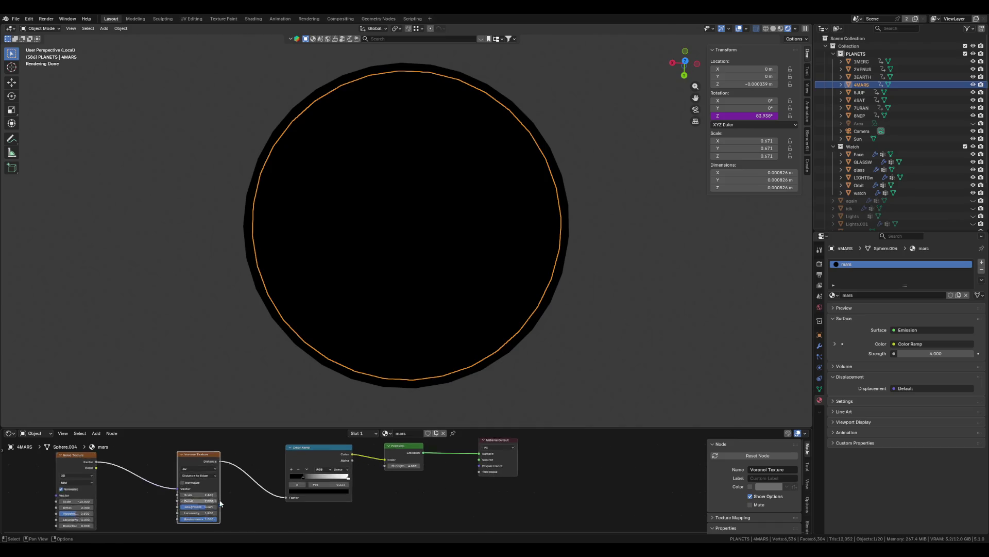
{"action": "scroll", "coordinate": [287, 496], "scroll_direction": "up", "scroll_amount": 1}
{"action": "middle_click_drag", "start_coordinate": [287, 495], "coordinate": [345, 504]}
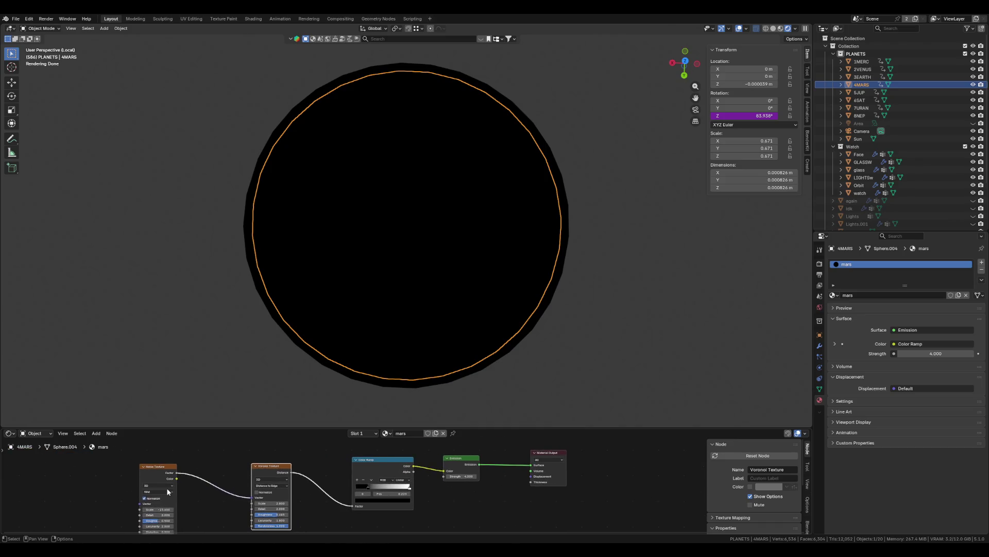
{"action": "scroll", "coordinate": [200, 488], "scroll_direction": "up", "scroll_amount": 1}
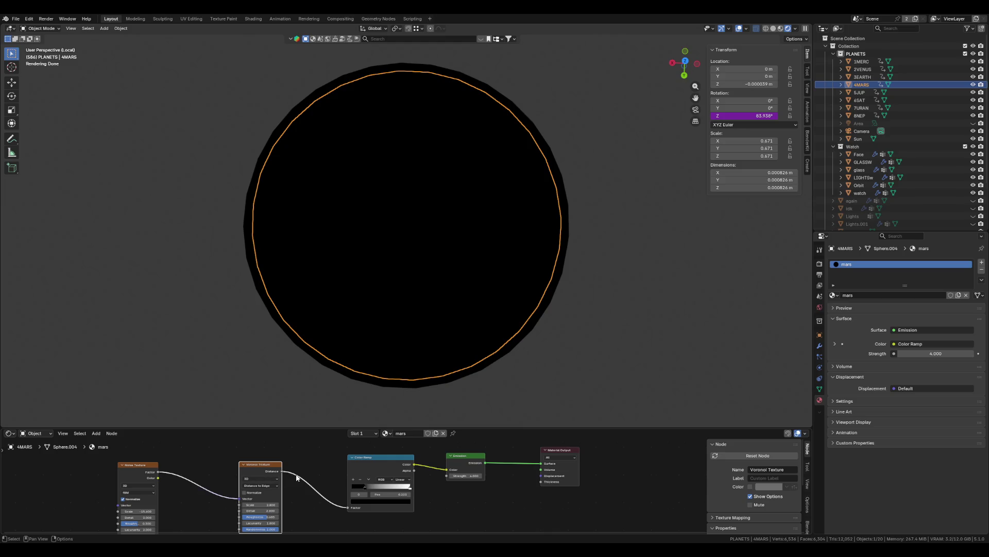
- Move the ramp's black stop to 0.334 and shift the Noise, Voronoi and Color Ramp nodes left
{"action": "left_click_drag", "start_coordinate": [364, 484], "coordinate": [382, 491]}
{"action": "left_click", "coordinate": [379, 490]}
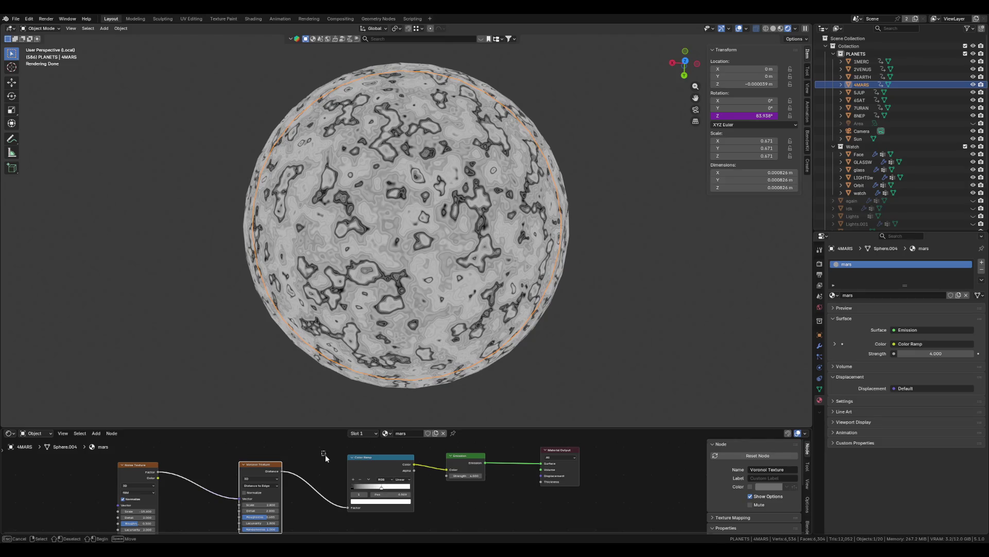
{"action": "left_click_drag", "start_coordinate": [94, 460], "coordinate": [381, 526]}
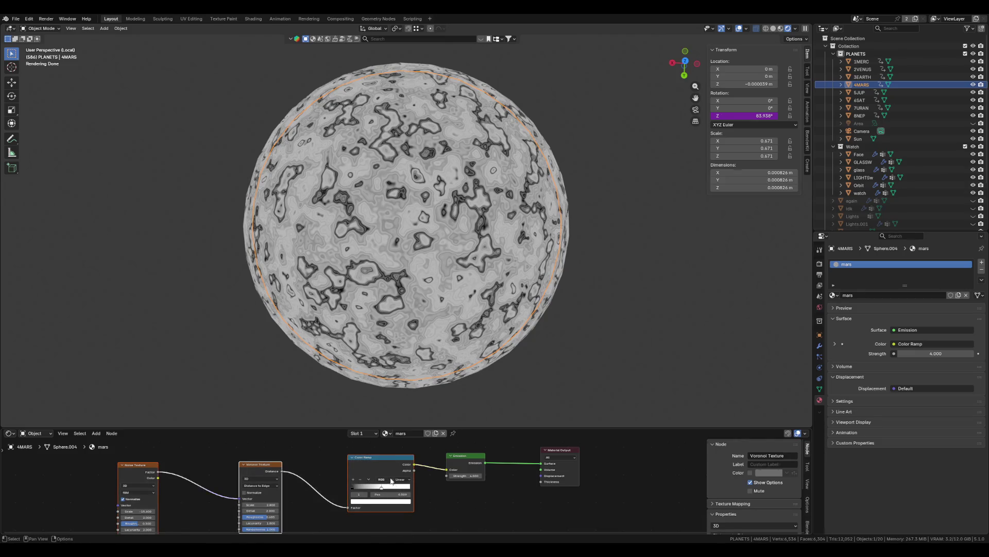
{"action": "left_click_drag", "start_coordinate": [381, 473], "coordinate": [308, 472]}
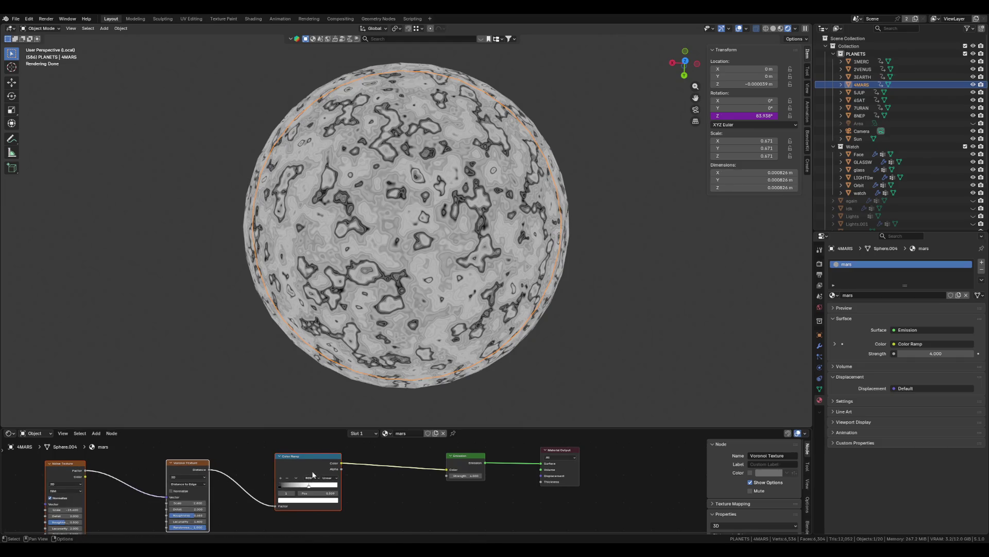
{"action": "scroll", "coordinate": [274, 454], "scroll_direction": "up", "scroll_amount": 1}
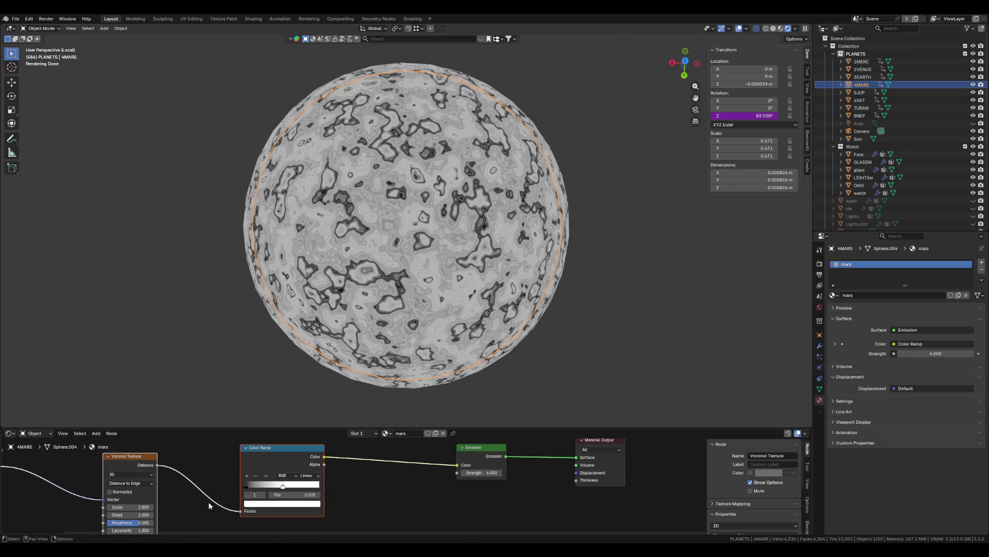
{"action": "middle_click_drag", "start_coordinate": [208, 502], "coordinate": [259, 488]}
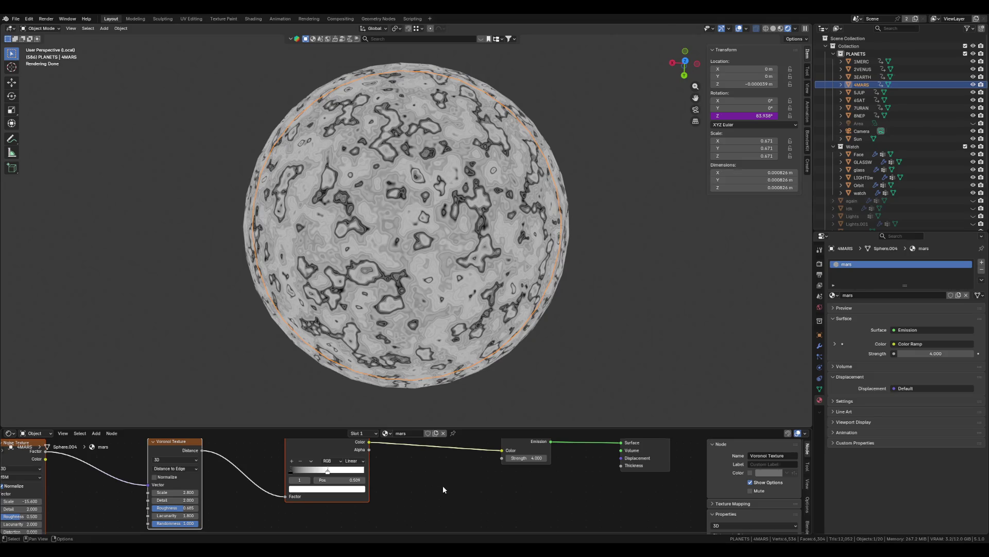
- Add a second Color Ramp node and insert it before the Emission node
{"action": "key", "text": "shift+a"}
{"action": "type", "text": "co"}
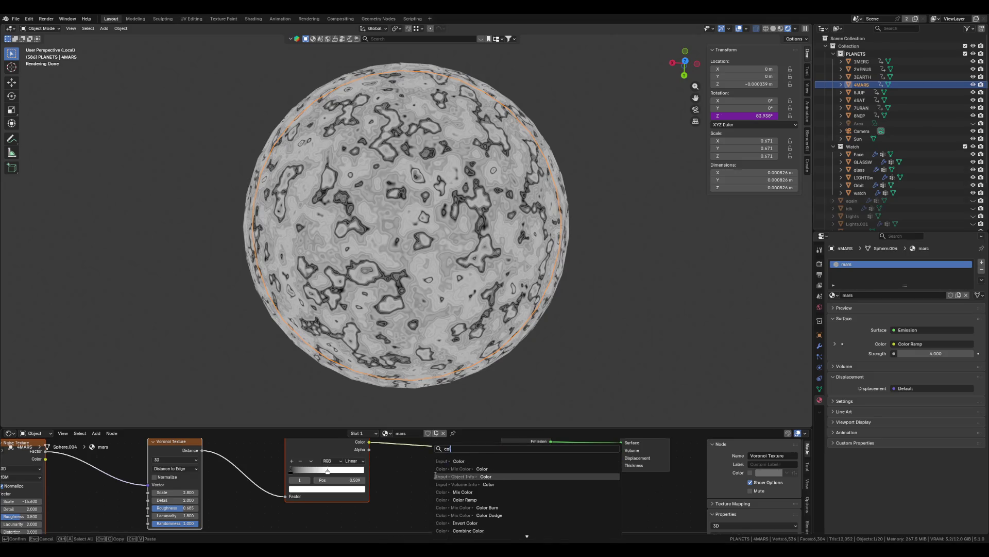
{"action": "type", "text": "lor ramp"}
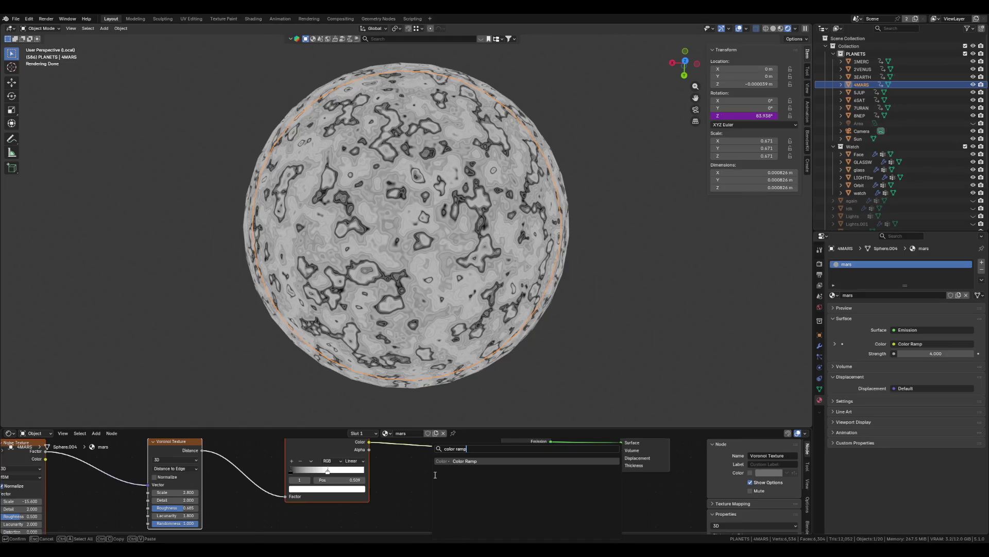
{"action": "key", "text": "Return"}
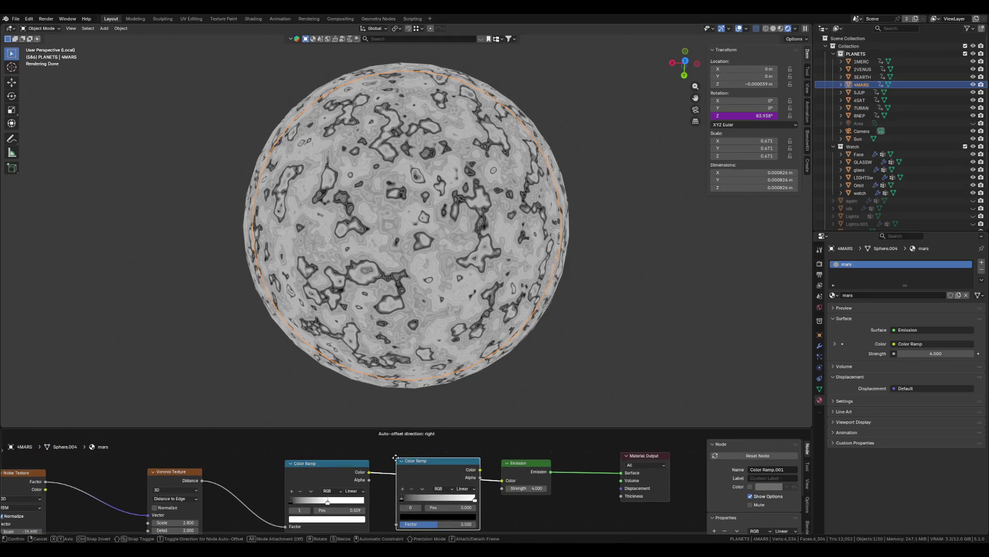
{"action": "left_click", "coordinate": [438, 504]}
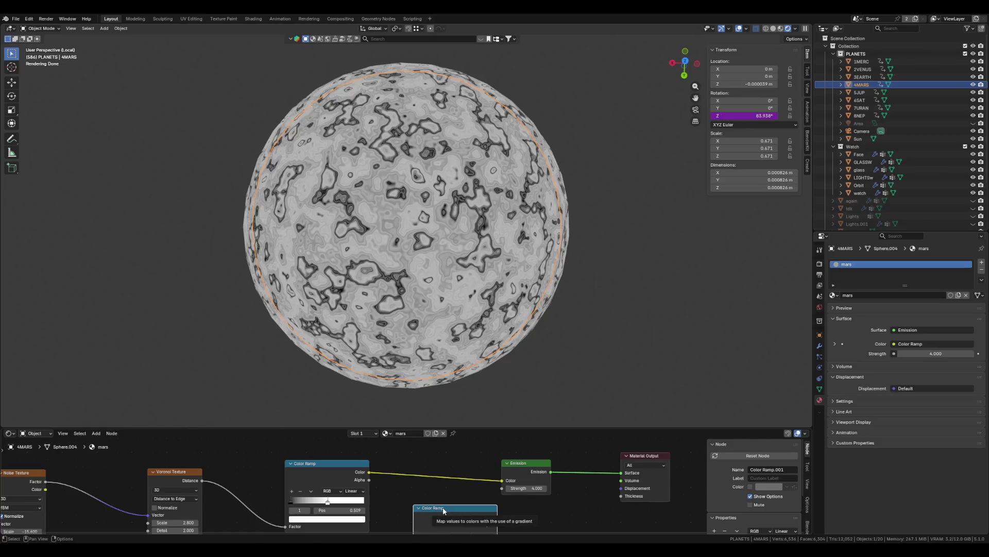
{"action": "left_click_drag", "start_coordinate": [443, 506], "coordinate": [439, 460]}
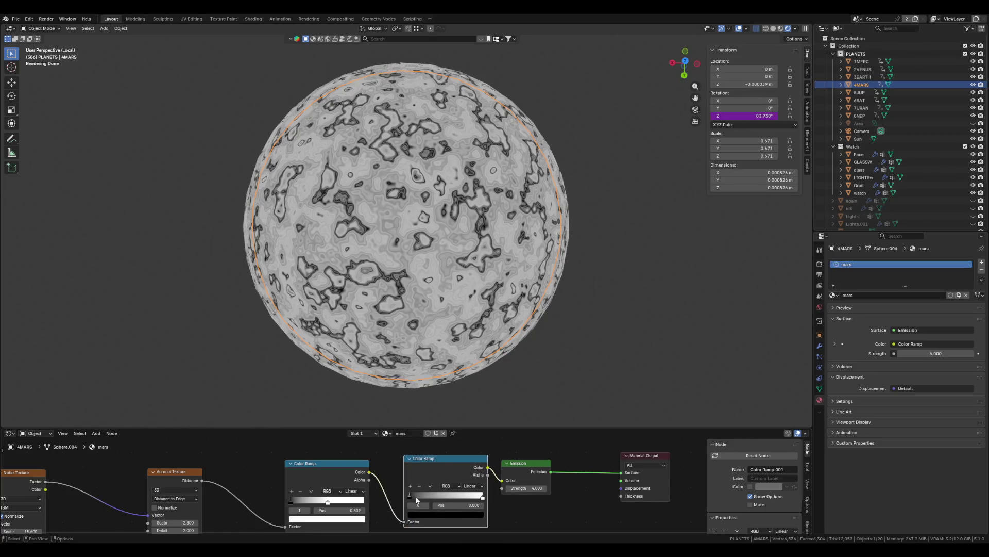
- Recolour the new ramp so its white stop becomes a dark orange-brown
{"action": "left_click", "coordinate": [419, 513]}
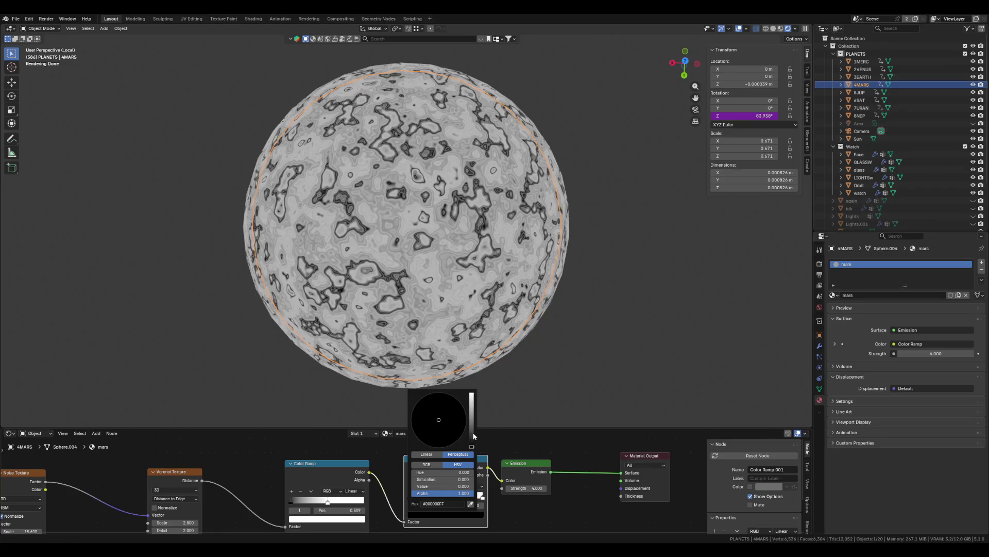
{"action": "mouse_move", "coordinate": [473, 436]}
{"action": "left_mouse_down"}
{"action": "mouse_move", "coordinate": [472, 402]}
{"action": "mouse_move", "coordinate": [472, 430]}
{"action": "mouse_move", "coordinate": [419, 438]}
{"action": "mouse_move", "coordinate": [473, 439]}
{"action": "left_mouse_up"}
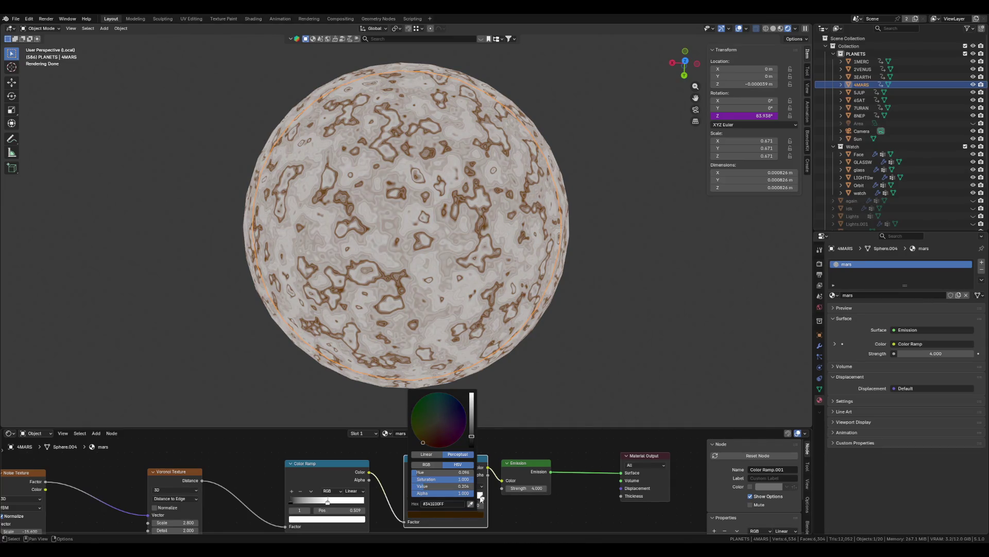
{"action": "key", "text": "ctrl+z"}
{"action": "left_click", "coordinate": [446, 514]}
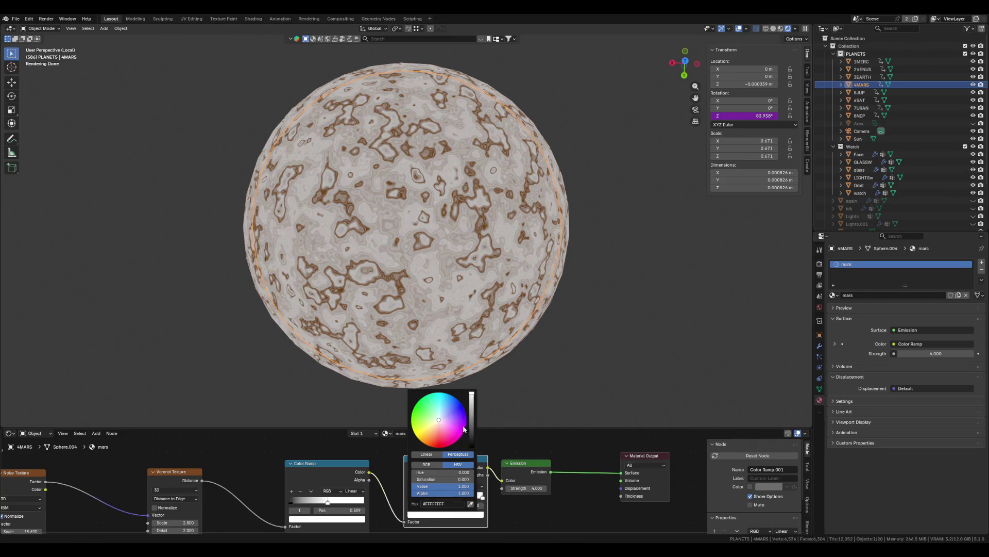
{"action": "left_click_drag", "start_coordinate": [464, 429], "coordinate": [421, 441]}
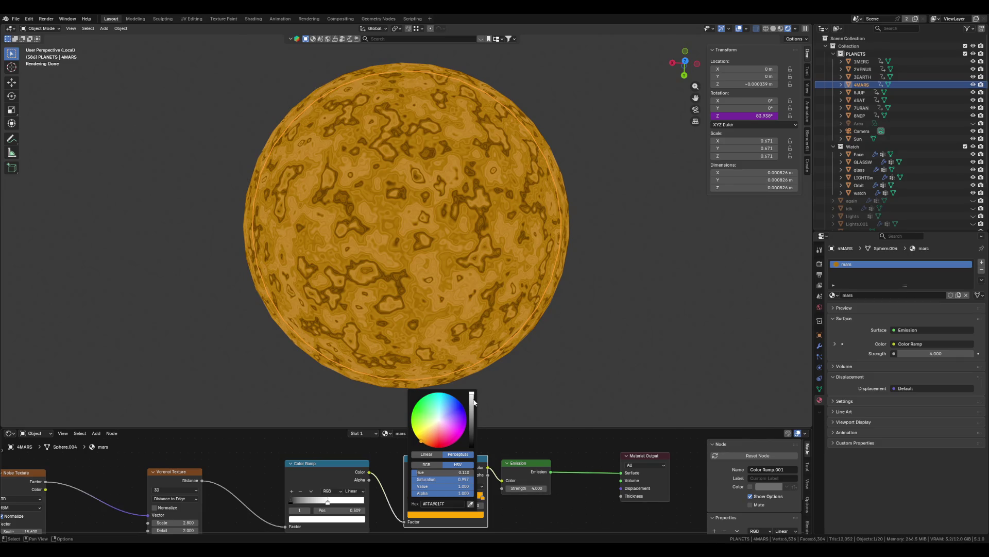
{"action": "left_click_drag", "start_coordinate": [472, 402], "coordinate": [472, 404]}
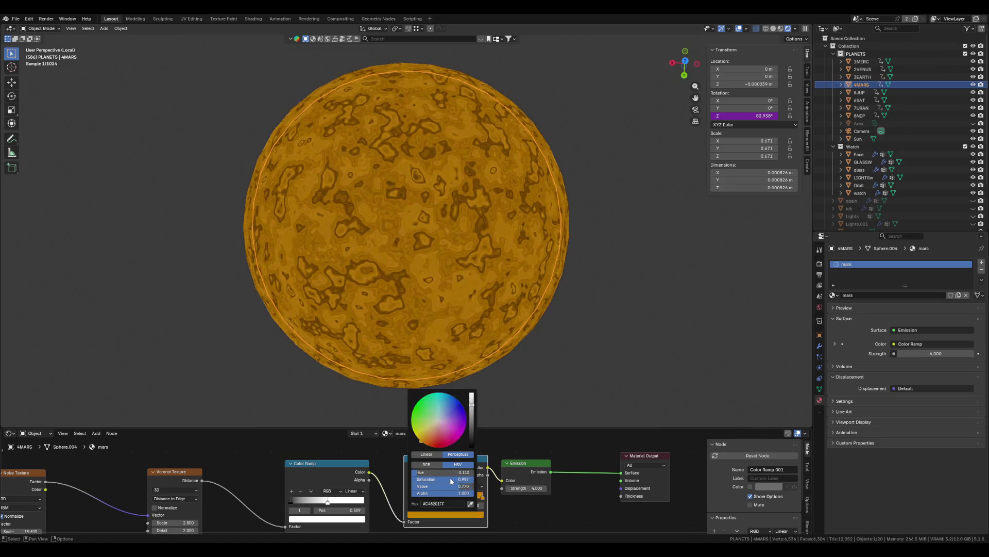
{"action": "left_click", "coordinate": [525, 511]}
- Add two more stops to the second ramp, at 0.700 and about 0.377
{"action": "left_click", "coordinate": [409, 487]}
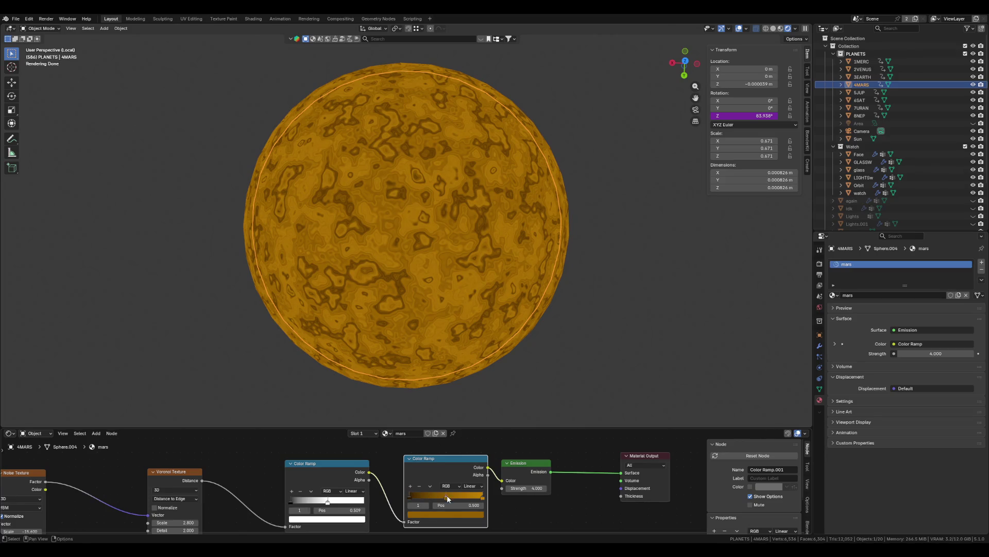
{"action": "left_click_drag", "start_coordinate": [445, 499], "coordinate": [462, 499]}
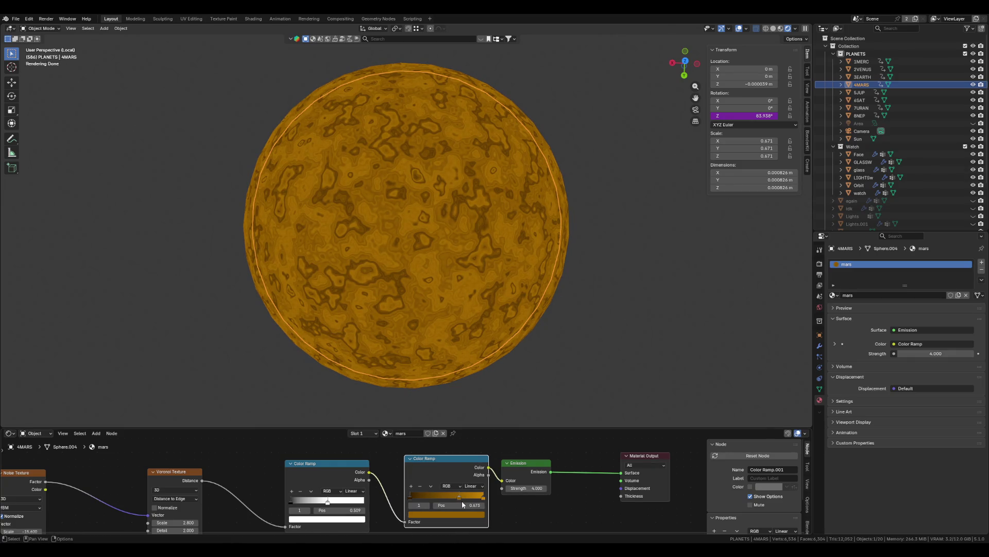
{"action": "left_click", "coordinate": [411, 486]}
{"action": "left_click_drag", "start_coordinate": [435, 499], "coordinate": [444, 501]}
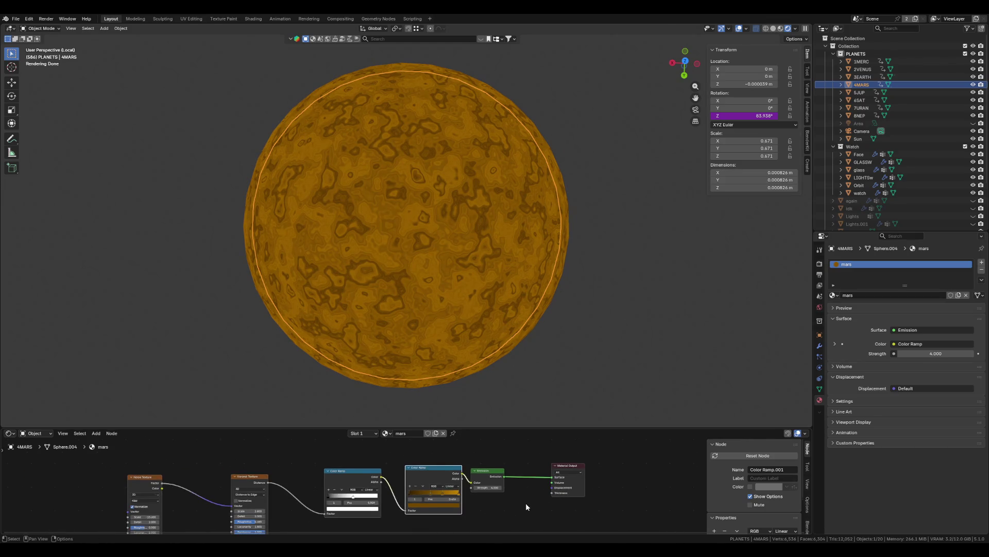
{"action": "middle_click_drag", "start_coordinate": [526, 507], "coordinate": [402, 504]}
{"action": "scroll", "coordinate": [523, 321], "scroll_direction": "down", "scroll_amount": 7}
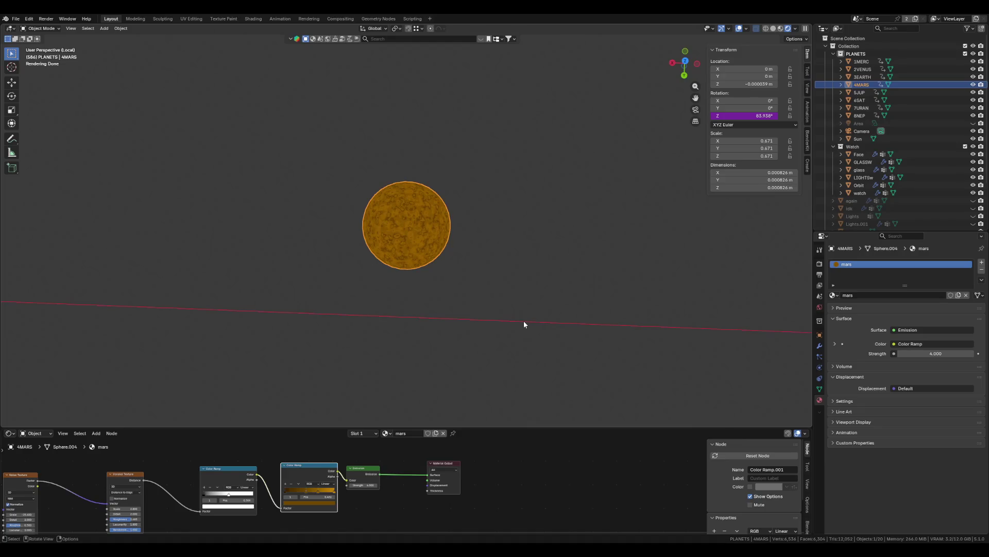
- Exit local view, orbit around the watch, and select the glass dish to show its material
{"action": "key", "text": "KP_Divide"}
{"action": "mouse_move", "coordinate": [523, 320]}
{"action": "middle_mouse_down"}
{"action": "mouse_move", "coordinate": [474, 286]}
{"action": "mouse_move", "coordinate": [454, 318]}
{"action": "middle_mouse_up"}
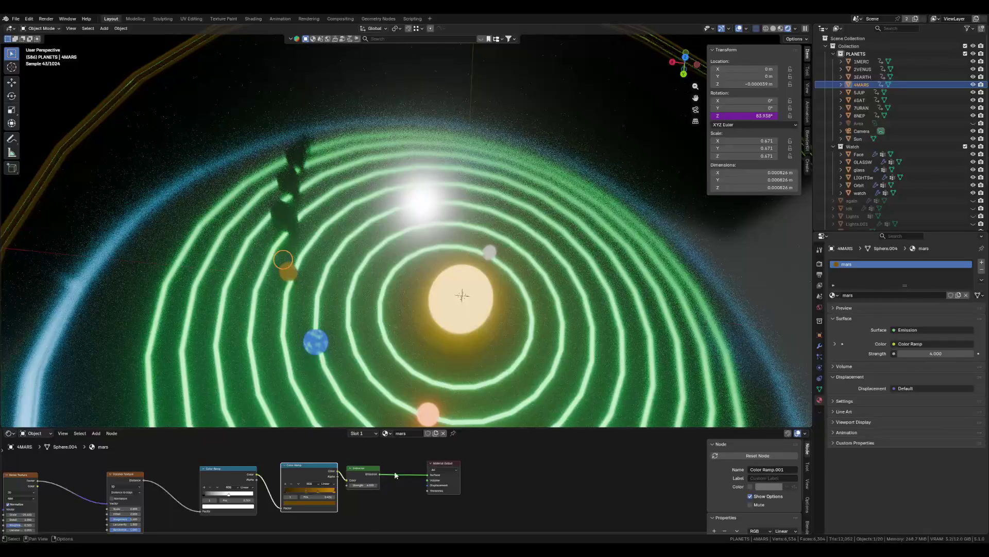
{"action": "scroll", "coordinate": [470, 336], "scroll_direction": "down", "scroll_amount": 5}
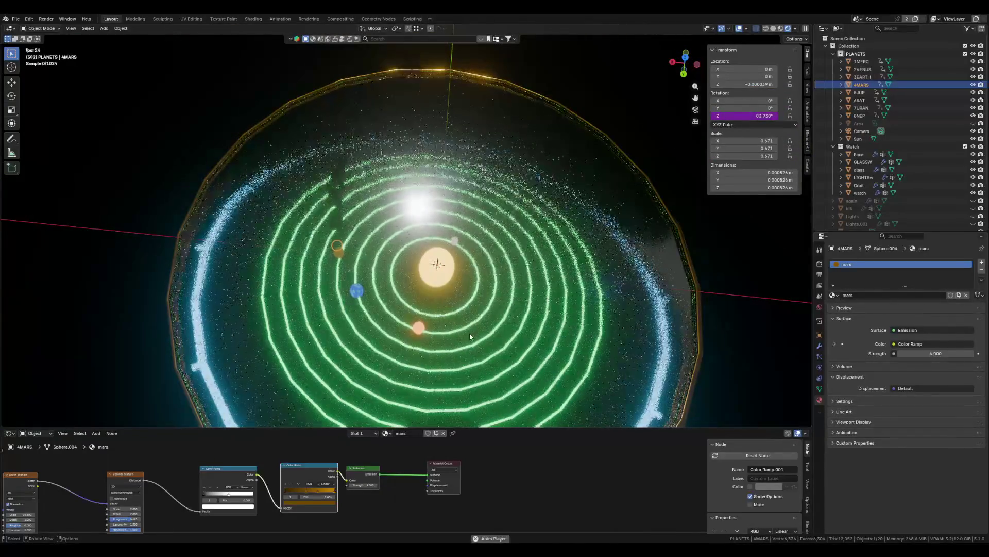
{"action": "mouse_move", "coordinate": [470, 336]}
{"action": "middle_mouse_down"}
{"action": "mouse_move", "coordinate": [717, 255]}
{"action": "mouse_move", "coordinate": [613, 286]}
{"action": "middle_mouse_up"}
{"action": "left_click", "coordinate": [473, 306]}
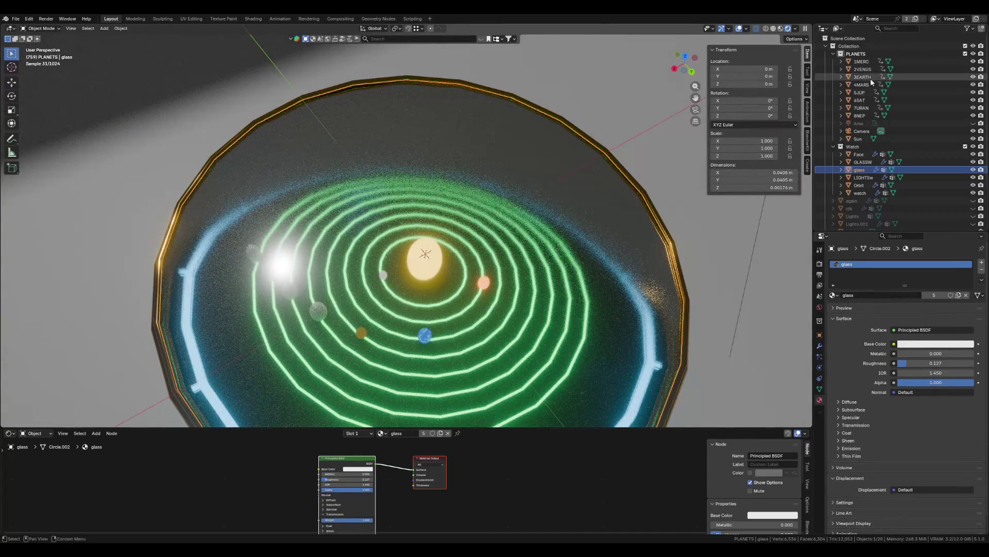
- Select 3EARTH in the Outliner, frame its Noise–Color Ramp–Emission nodes, and bring up the Add menu
{"action": "left_click", "coordinate": [869, 77]}
{"action": "scroll", "coordinate": [397, 490], "scroll_direction": "up", "scroll_amount": 3}
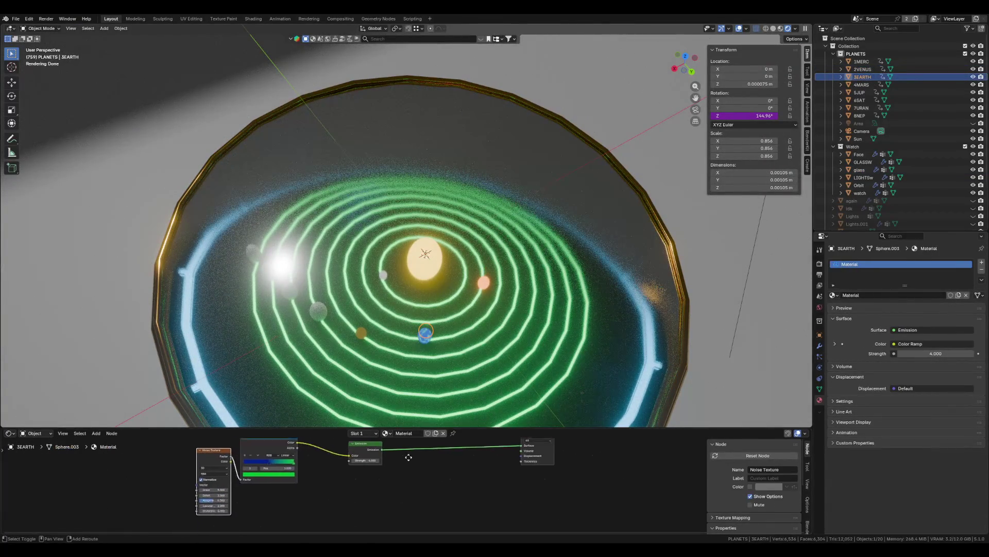
{"action": "middle_click_drag", "start_coordinate": [437, 492], "coordinate": [428, 524], "text": "shift"}
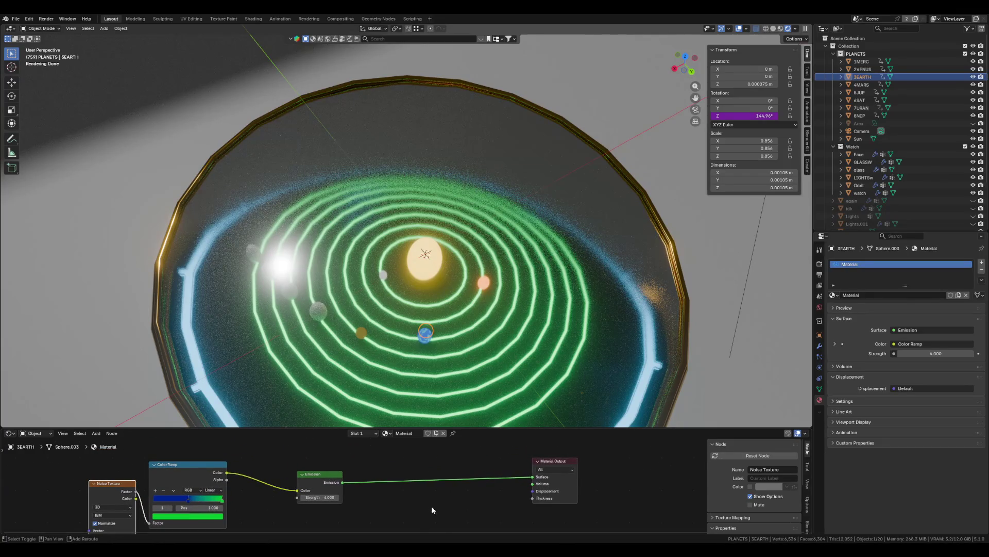
{"action": "key", "text": "shift+a"}
- Add a Principled BSDF node to the Earth material
{"action": "type", "text": "principled"}
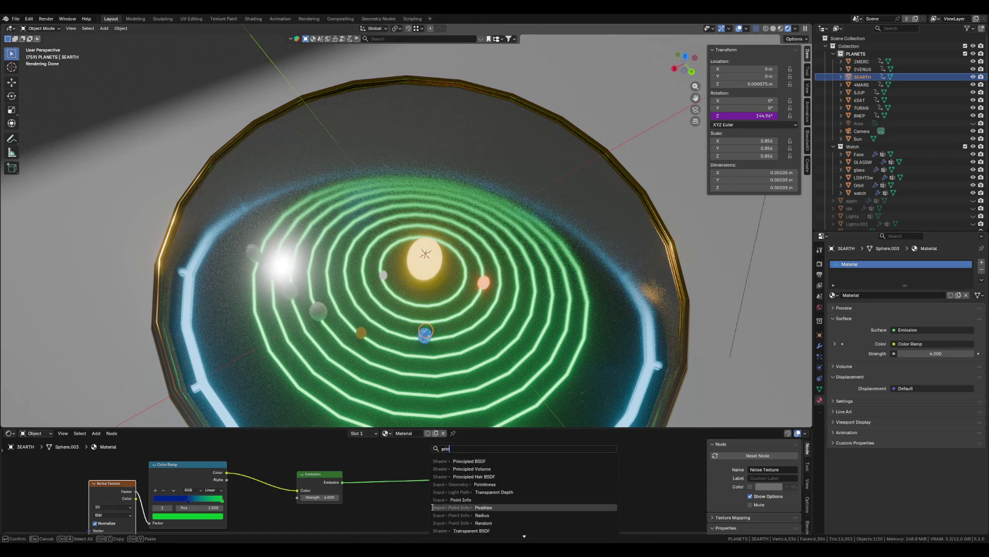
{"action": "key", "text": "Return"}
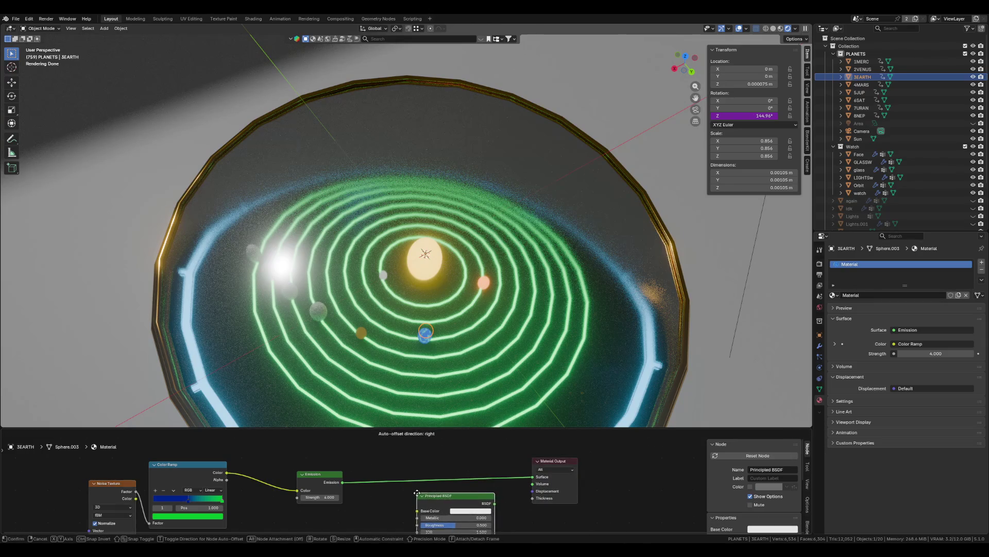
{"action": "left_click", "coordinate": [416, 492]}
{"action": "key", "text": "shift+a"}
{"action": "type", "text": "tans"}
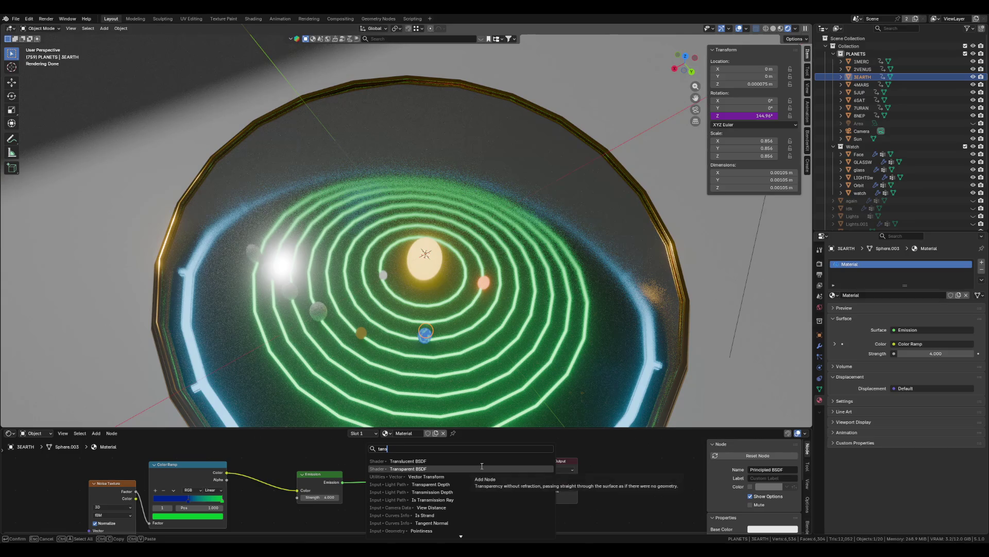
{"action": "left_click", "coordinate": [482, 466]}
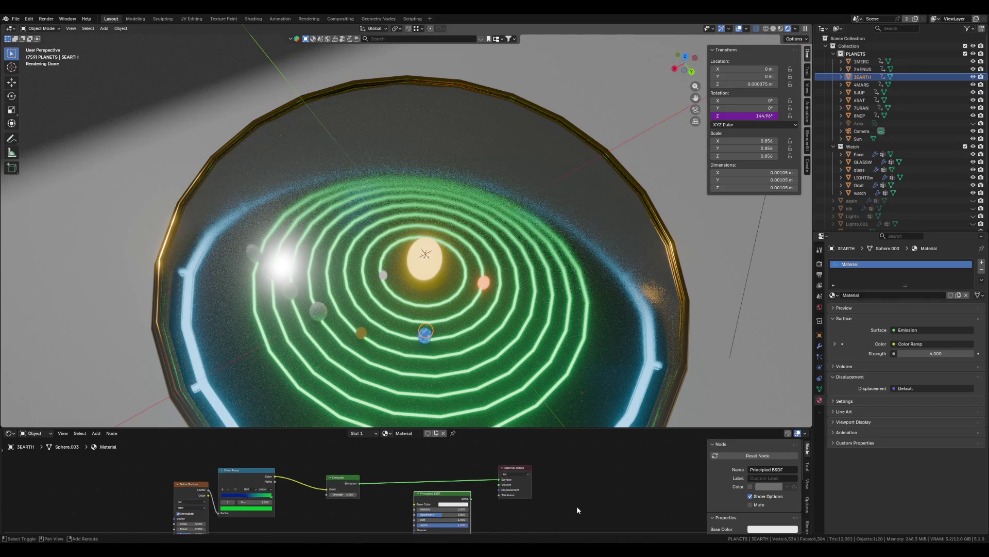
- Insert a Mix Shader onto the Emission-to-Material Output link
{"action": "key", "text": "shift+a"}
{"action": "type", "text": "mi"}
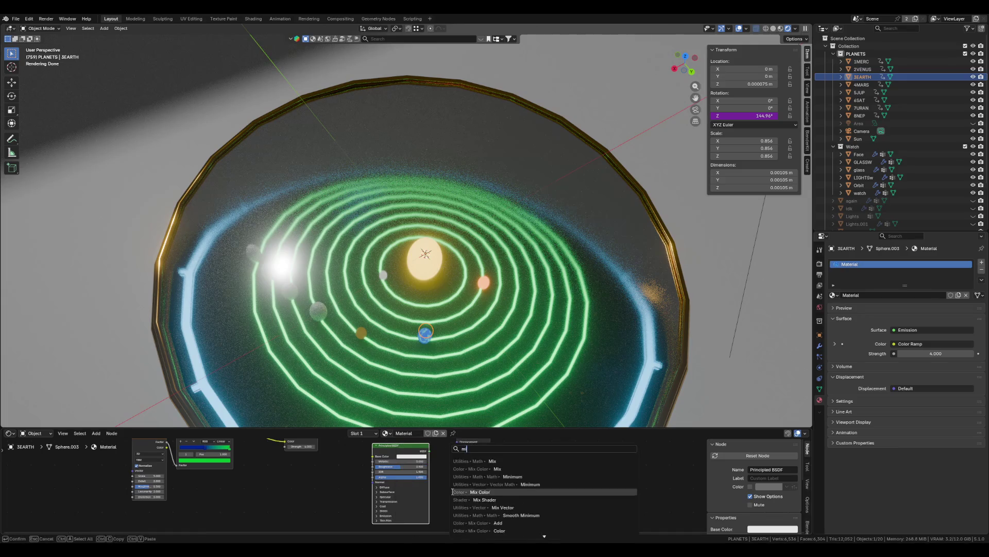
{"action": "type", "text": "x shader"}
{"action": "key", "text": "Return"}
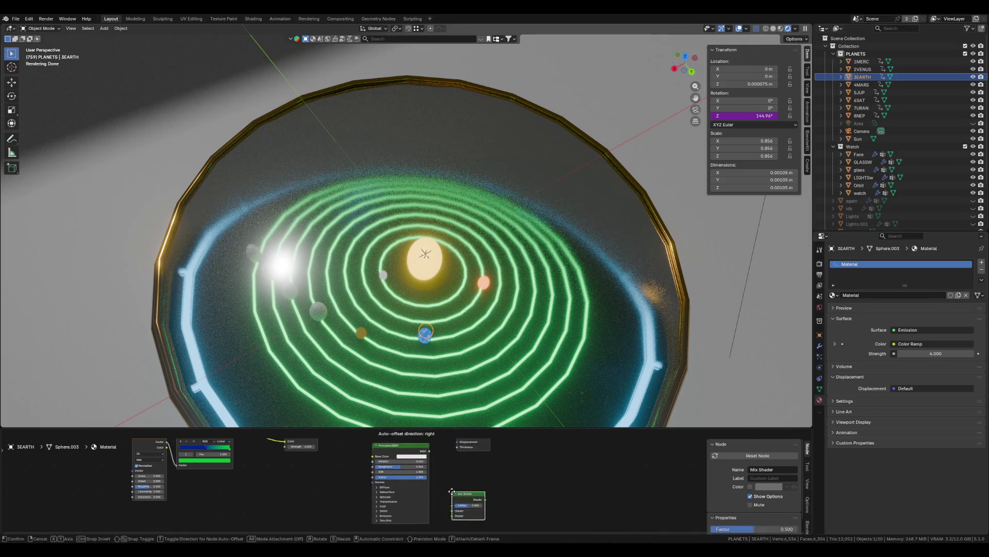
{"action": "left_click", "coordinate": [360, 475]}
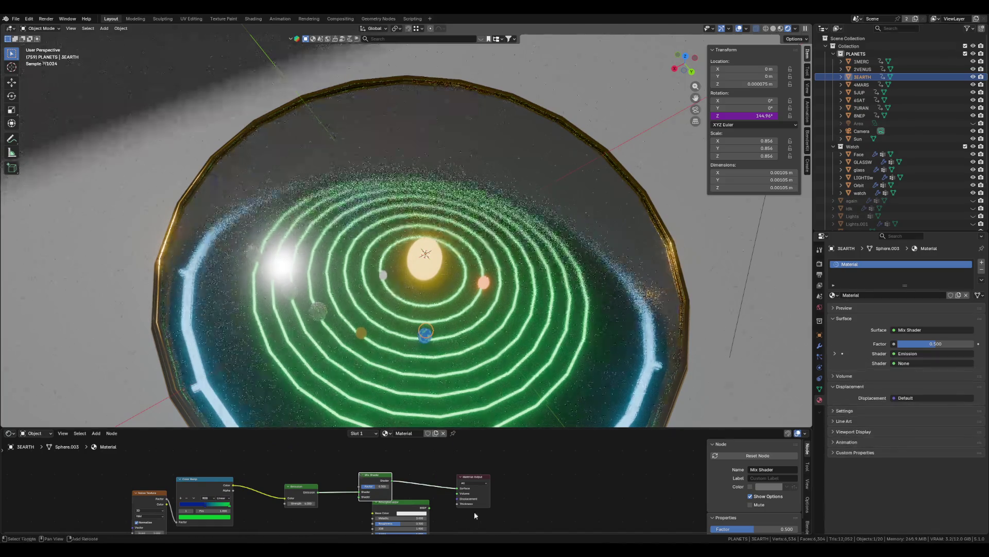
- Connect the Principled BSDF into the Mix Shader's second shader input
{"action": "middle_click_drag", "start_coordinate": [474, 511], "coordinate": [492, 466]}
{"action": "left_click_drag", "start_coordinate": [421, 460], "coordinate": [307, 482]}
{"action": "mouse_move", "coordinate": [331, 484]}
{"action": "left_mouse_down"}
{"action": "mouse_move", "coordinate": [342, 486]}
{"action": "mouse_move", "coordinate": [357, 456]}
{"action": "mouse_move", "coordinate": [376, 455]}
{"action": "left_mouse_up"}
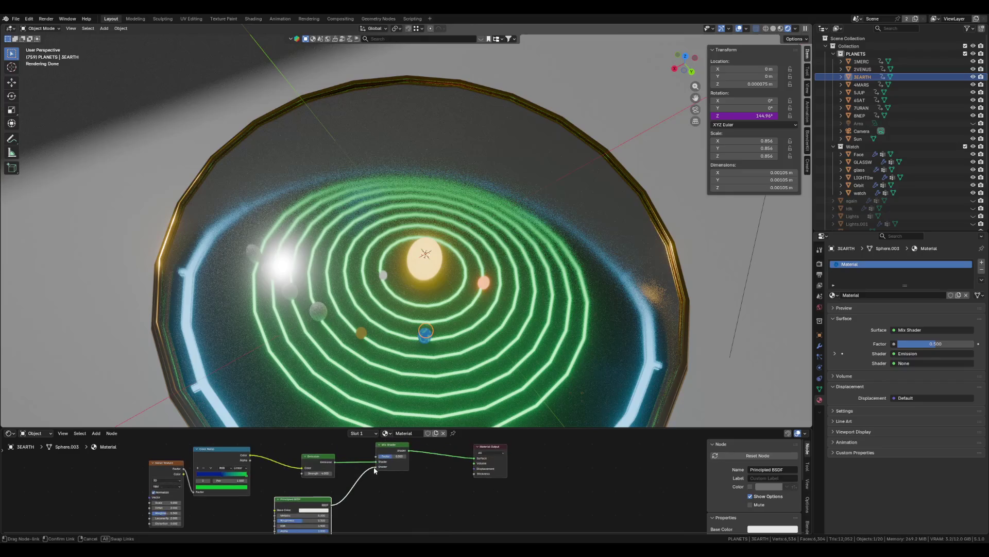
{"action": "scroll", "coordinate": [330, 495], "scroll_direction": "up", "scroll_amount": 2}
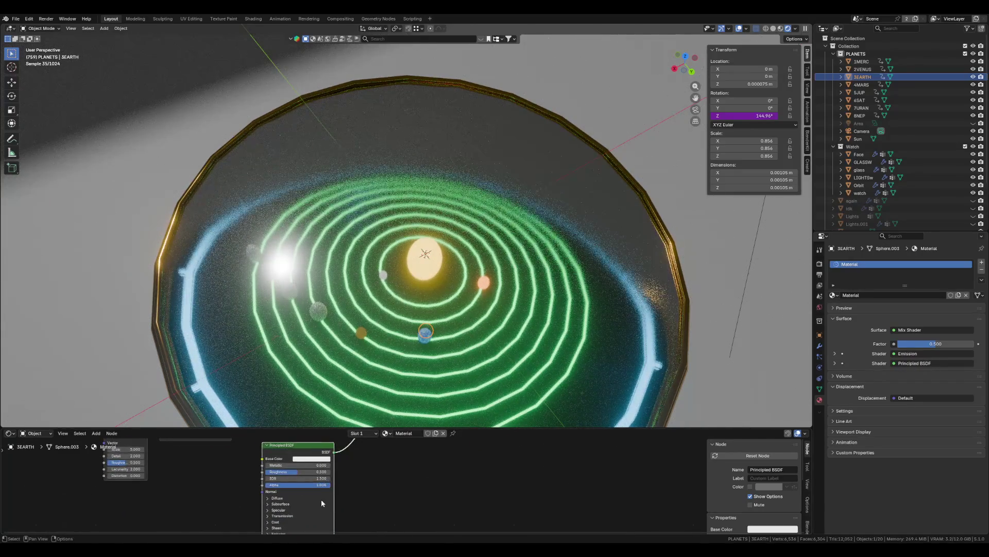
{"action": "left_click", "coordinate": [283, 514]}
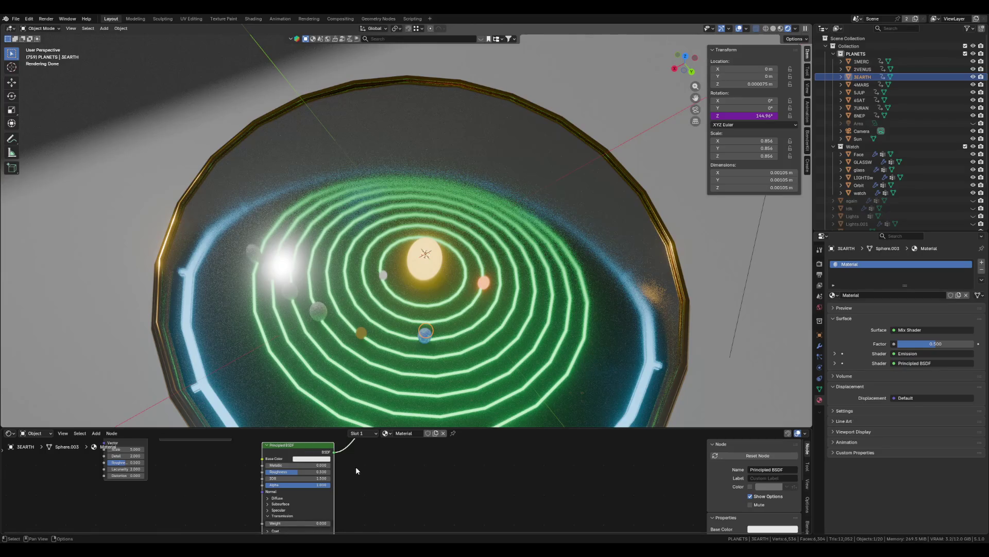
- Replace the Principled BSDF with a Transparent BSDF linked to the Mix Shader's second slot
{"action": "key", "text": "x"}
{"action": "key", "text": "shift+a"}
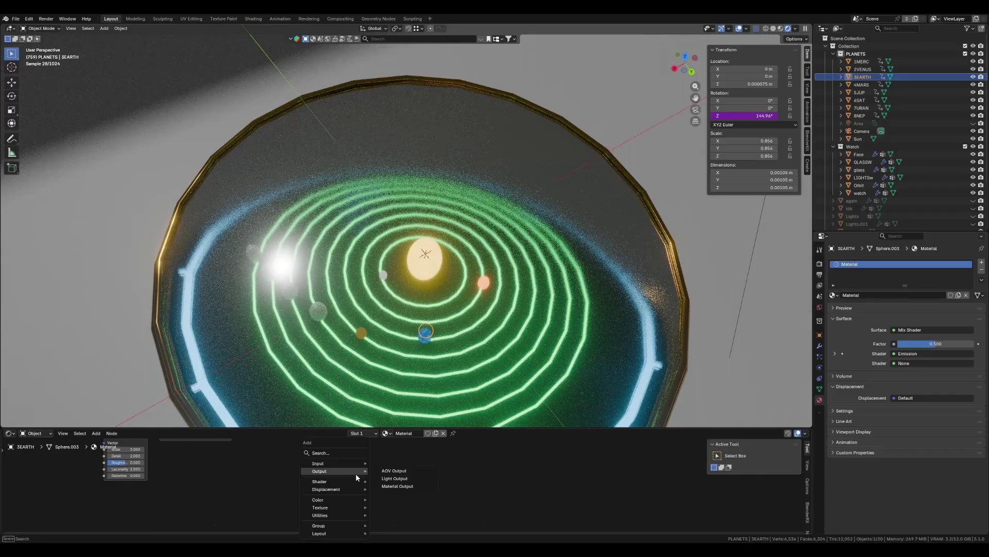
{"action": "type", "text": "tans"}
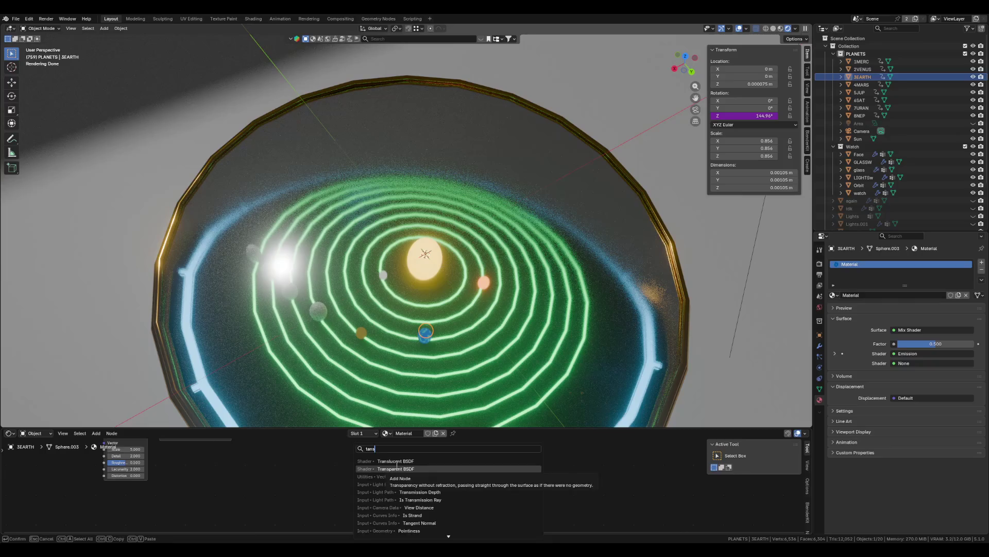
{"action": "left_click", "coordinate": [361, 468]}
{"action": "left_click", "coordinate": [428, 520]}
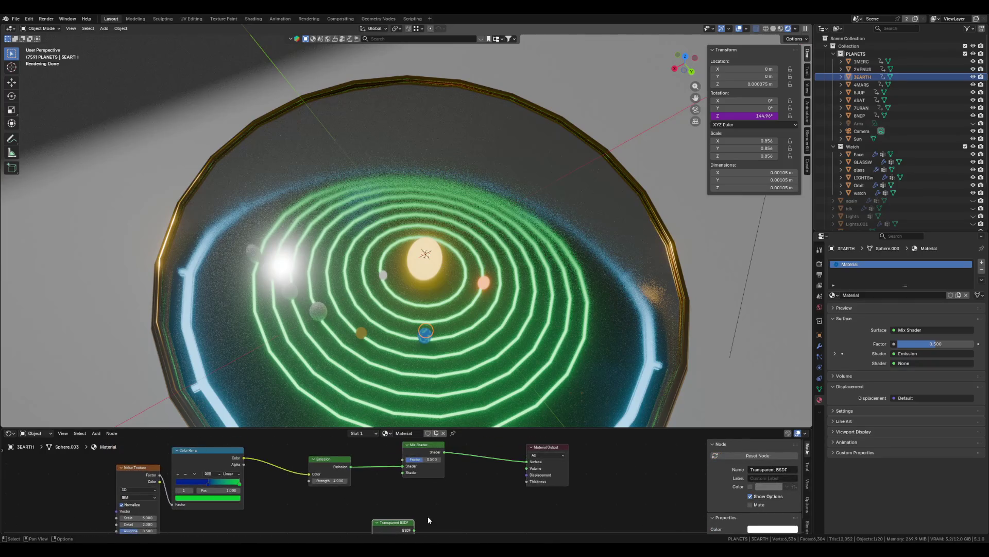
{"action": "mouse_move", "coordinate": [394, 524]}
{"action": "left_mouse_down"}
{"action": "mouse_move", "coordinate": [358, 515]}
{"action": "mouse_move", "coordinate": [392, 494]}
{"action": "mouse_move", "coordinate": [403, 472]}
{"action": "left_mouse_up"}
{"action": "scroll", "coordinate": [439, 499], "scroll_direction": "up", "scroll_amount": 2}
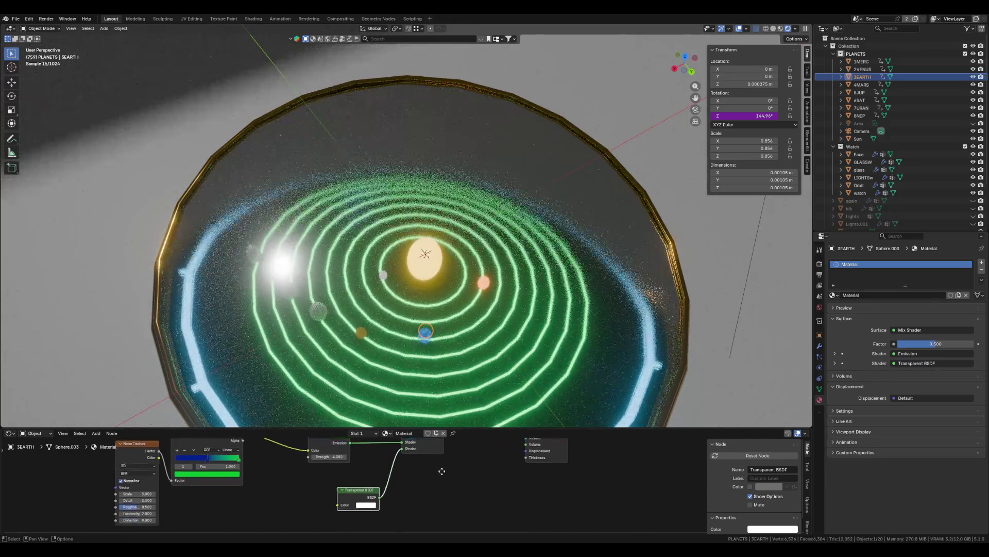
- Attach a colour node to the Transparent BSDF's Color input
{"action": "left_click", "coordinate": [359, 507]}
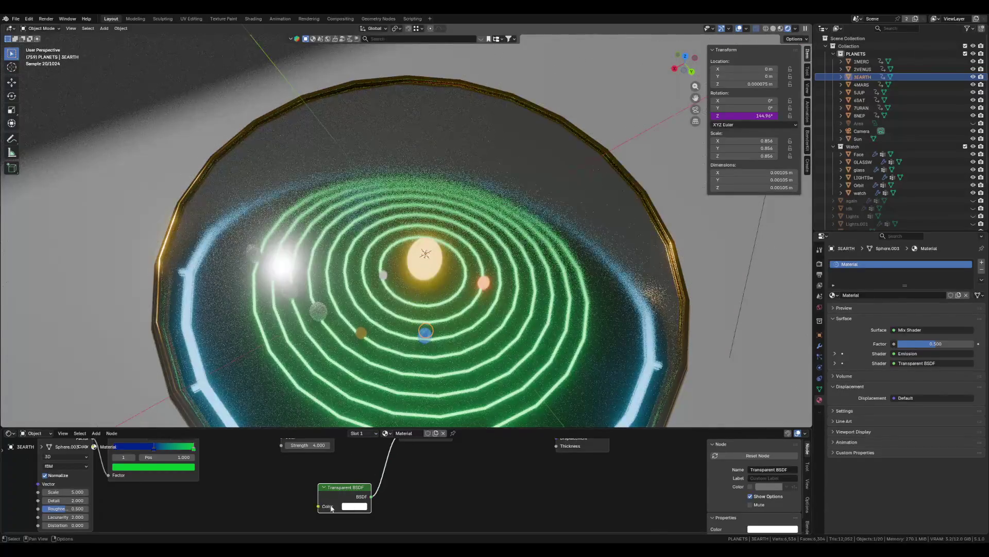
{"action": "left_click_drag", "start_coordinate": [331, 508], "coordinate": [377, 515]}
{"action": "scroll", "coordinate": [479, 482], "scroll_direction": "down", "scroll_amount": 1}
{"action": "scroll", "coordinate": [454, 502], "scroll_direction": "down", "scroll_amount": 1}
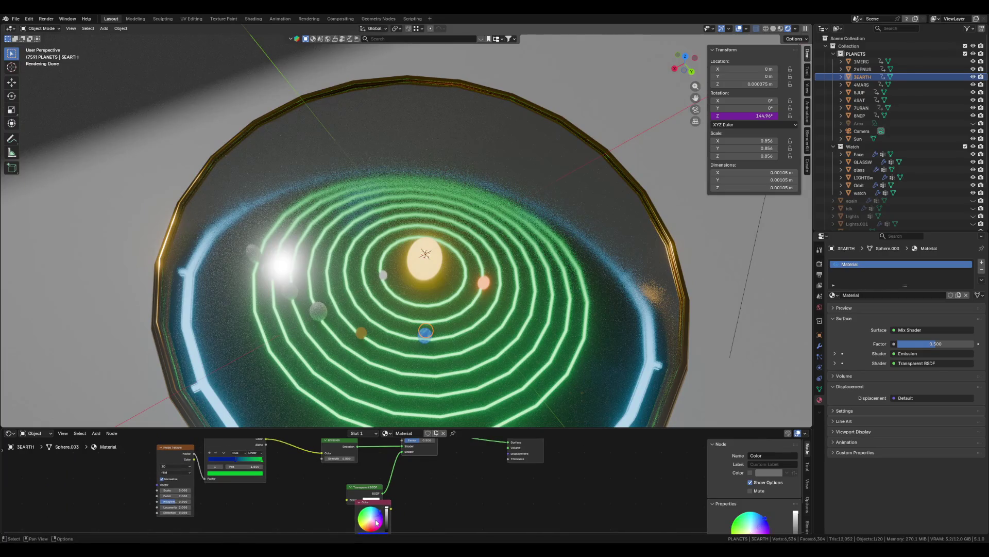
- Drag a new node from the Transparent BSDF colour, which adds a Mix node, then delete it
{"action": "left_click", "coordinate": [379, 490]}
{"action": "left_click_drag", "start_coordinate": [348, 500], "coordinate": [256, 449]}
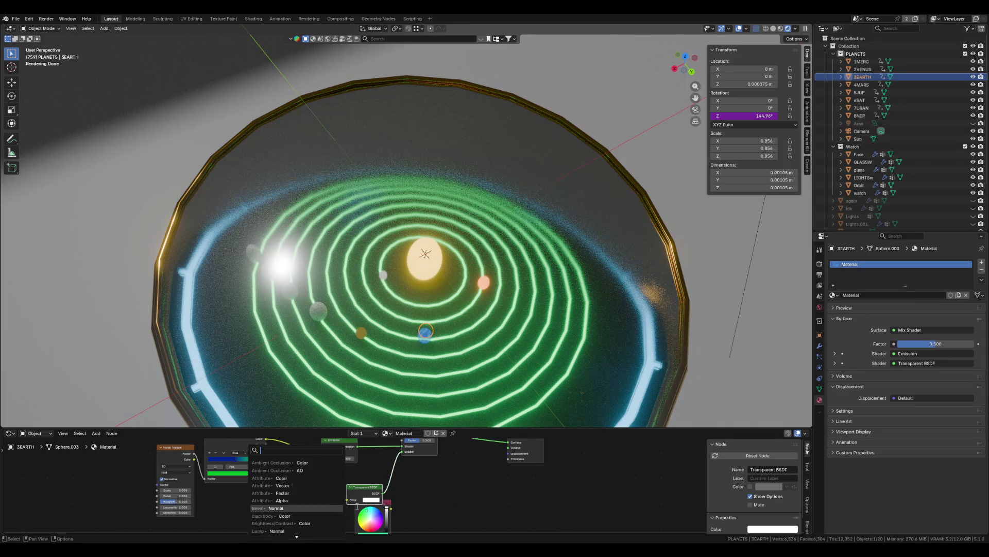
{"action": "type", "text": "value"}
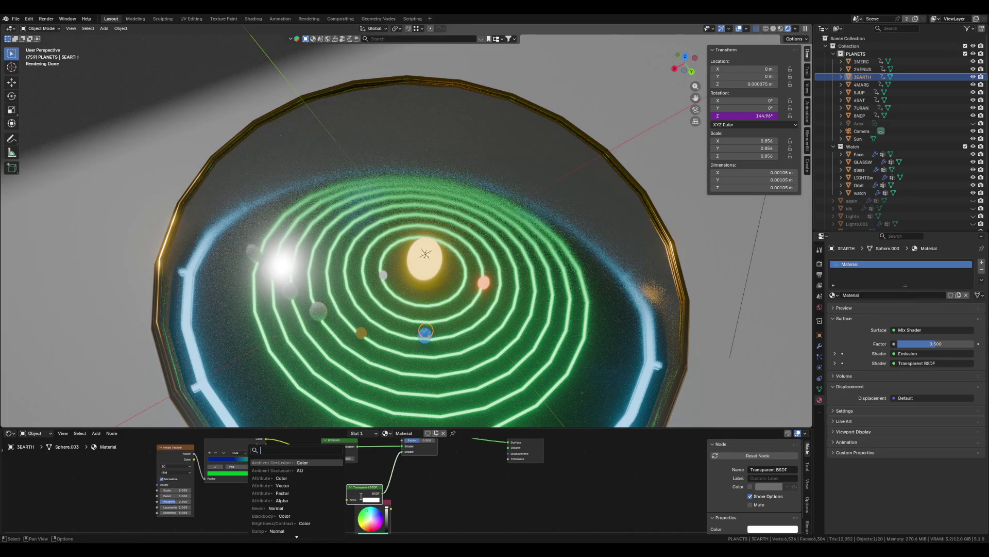
{"action": "key", "text": "Return"}
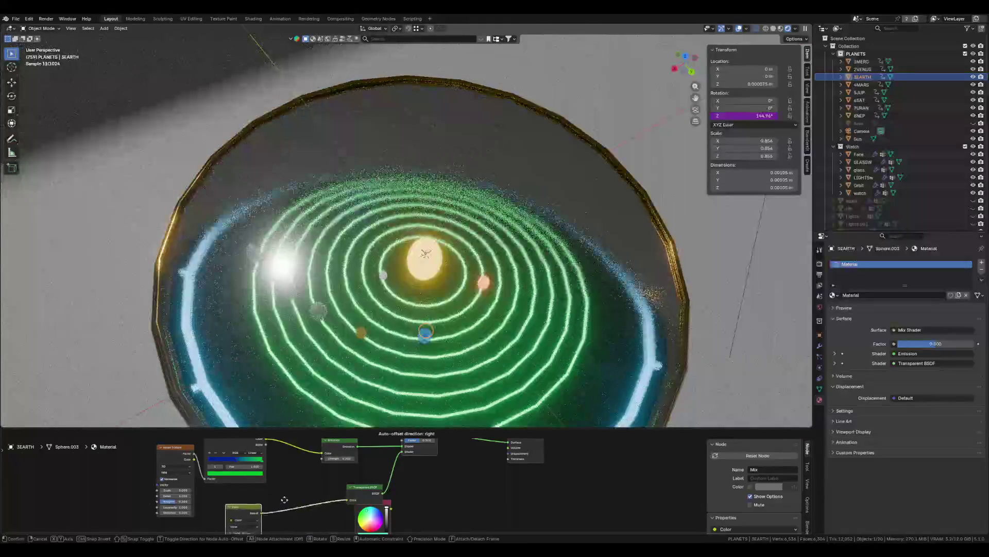
{"action": "left_click", "coordinate": [334, 496]}
{"action": "middle_click_drag", "start_coordinate": [329, 521], "coordinate": [326, 474]}
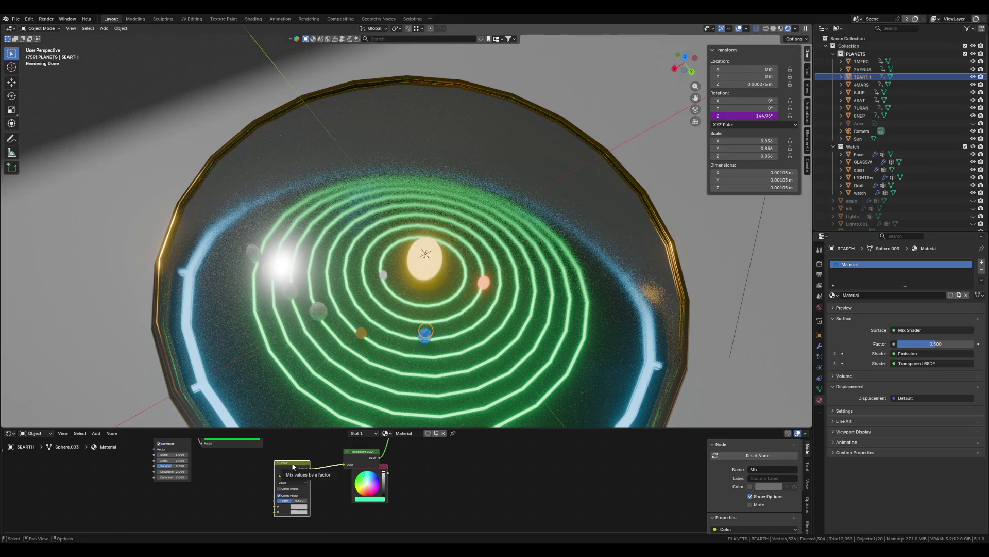
{"action": "key", "text": "x"}
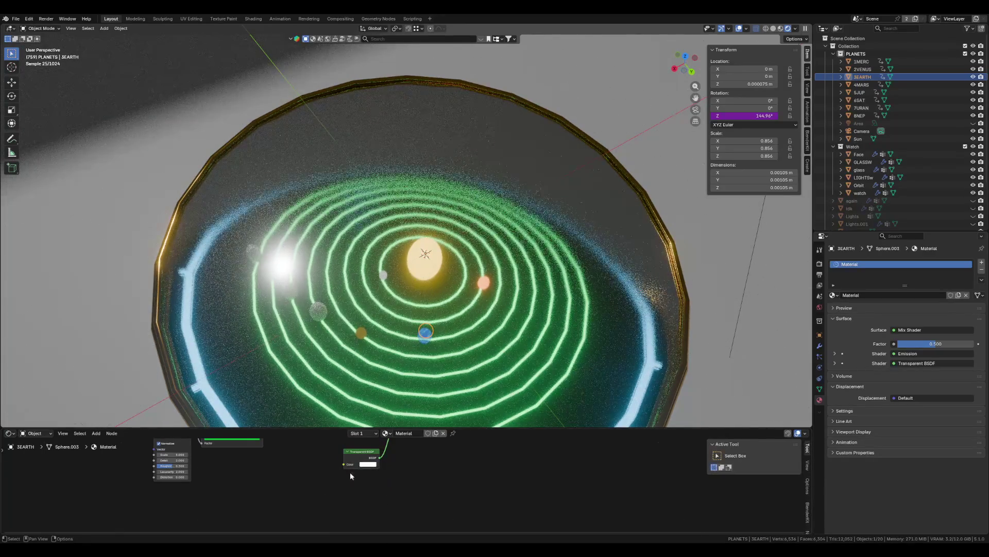
- Search 'value' again, place the resulting Mix node, and delete it once more
{"action": "key", "text": "shift+a"}
{"action": "type", "text": "value"}
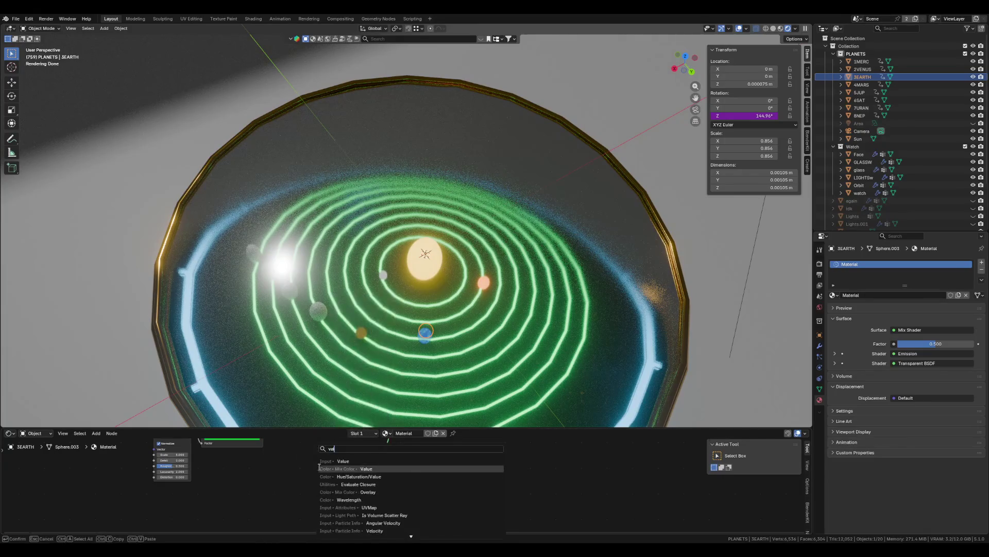
{"action": "left_click", "coordinate": [319, 466]}
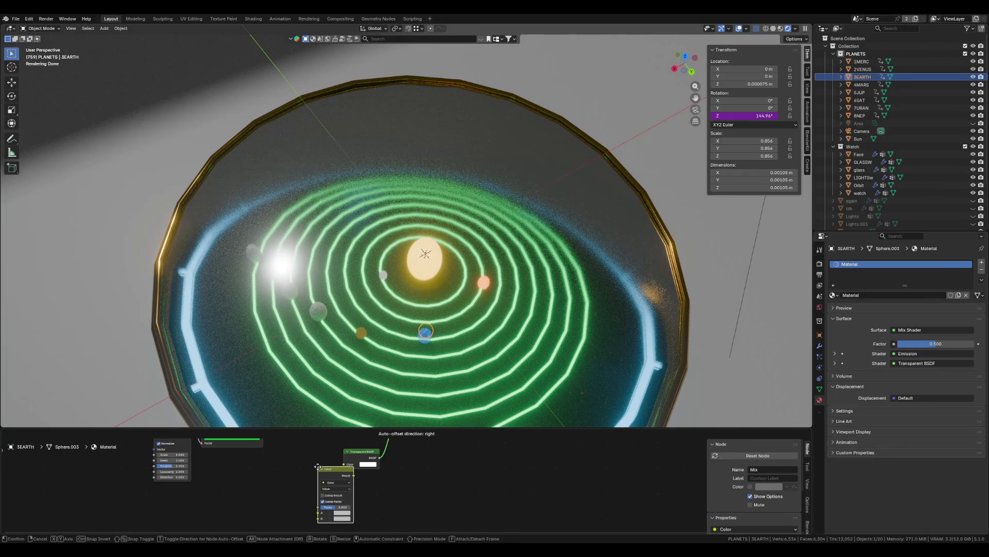
{"action": "left_click", "coordinate": [320, 467]}
{"action": "key", "text": "x"}
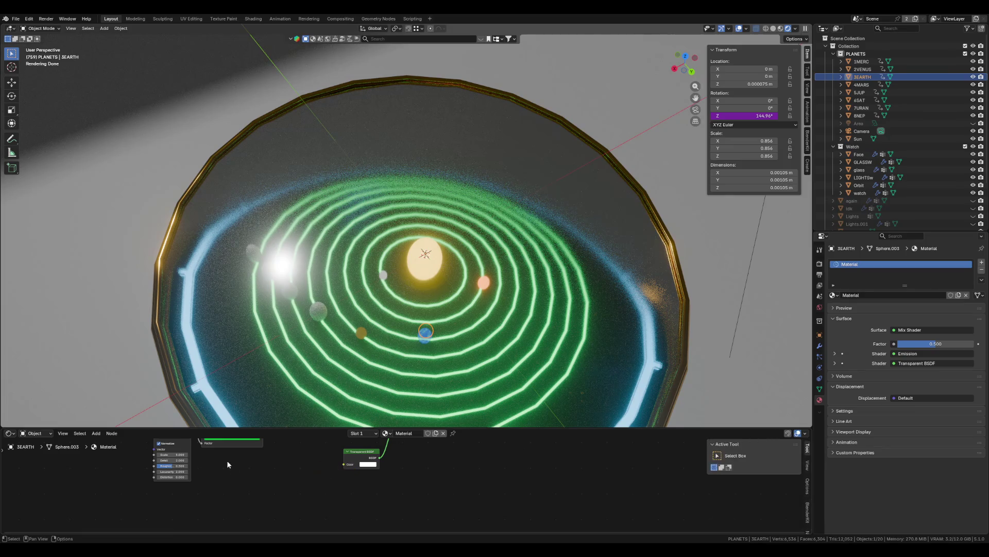
- Add a Value node and link its output to the Transparent BSDF Color
{"action": "key", "text": "shift+a"}
{"action": "type", "text": "val"}
{"action": "key", "text": "BackSpace"}
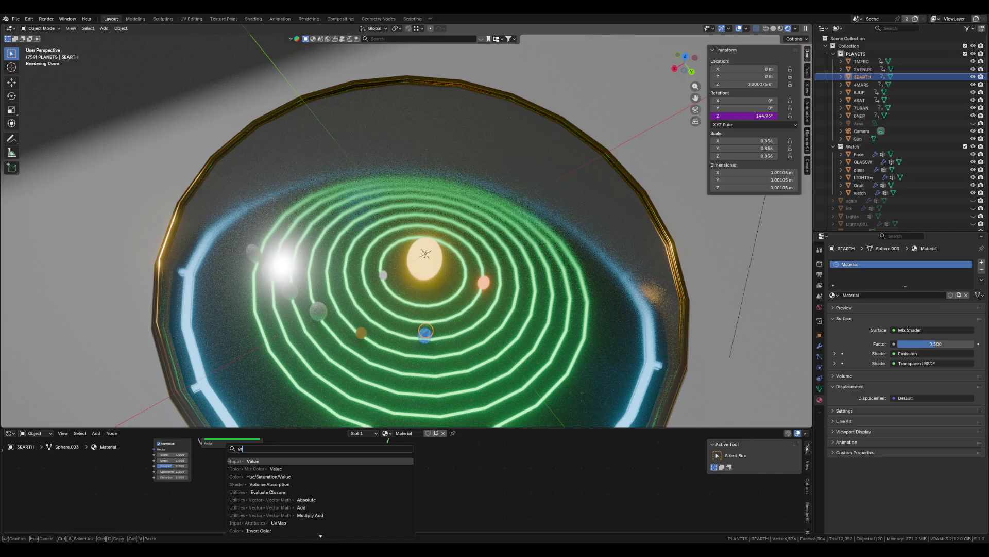
{"action": "type", "text": "lu"}
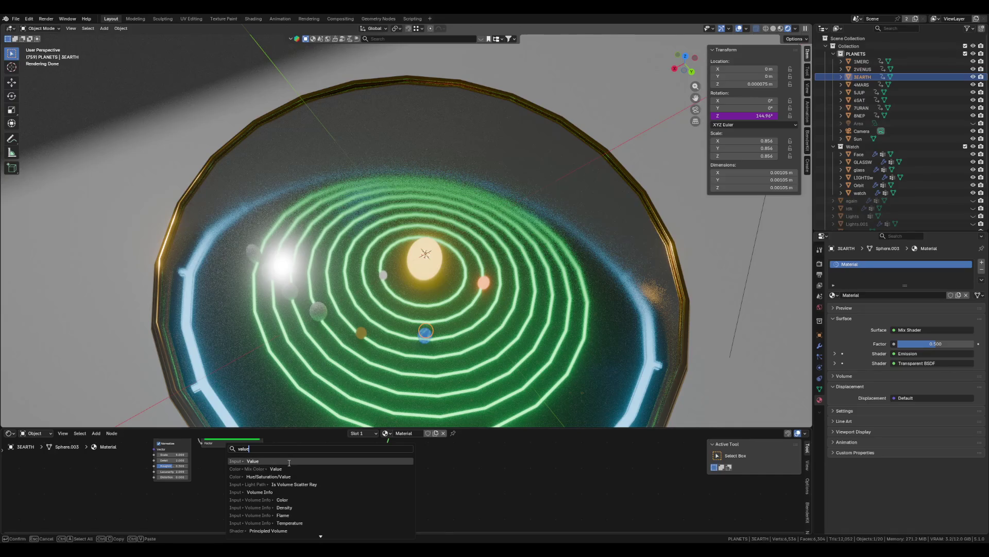
{"action": "left_click", "coordinate": [289, 460]}
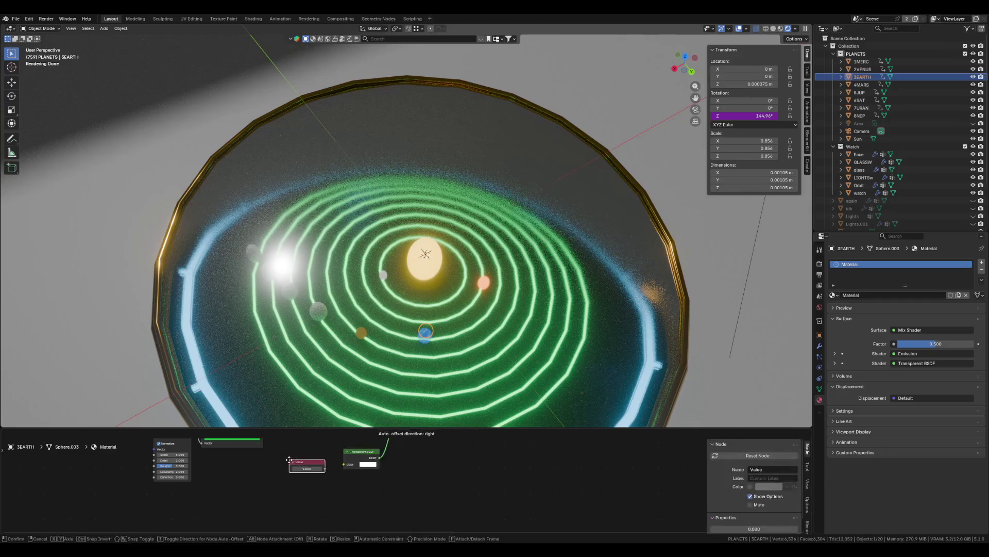
{"action": "left_click", "coordinate": [300, 470]}
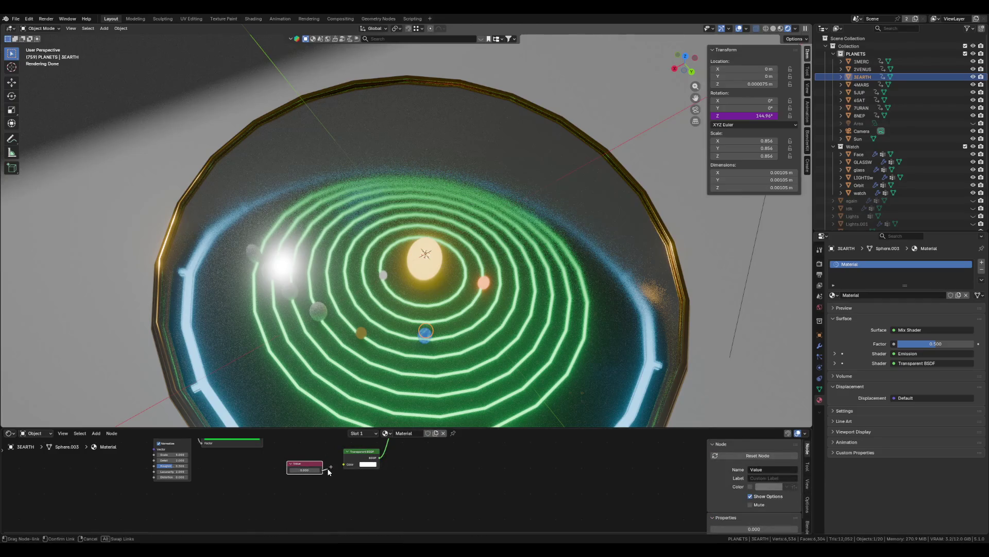
{"action": "mouse_move", "coordinate": [323, 470]}
{"action": "left_mouse_down"}
{"action": "mouse_move", "coordinate": [344, 463]}
{"action": "mouse_move", "coordinate": [281, 473]}
{"action": "mouse_move", "coordinate": [317, 473]}
{"action": "mouse_move", "coordinate": [308, 470]}
{"action": "left_mouse_up"}
- Set the Earth material's Value node to 0.200
{"action": "scroll", "coordinate": [442, 343], "scroll_direction": "up", "scroll_amount": 1}
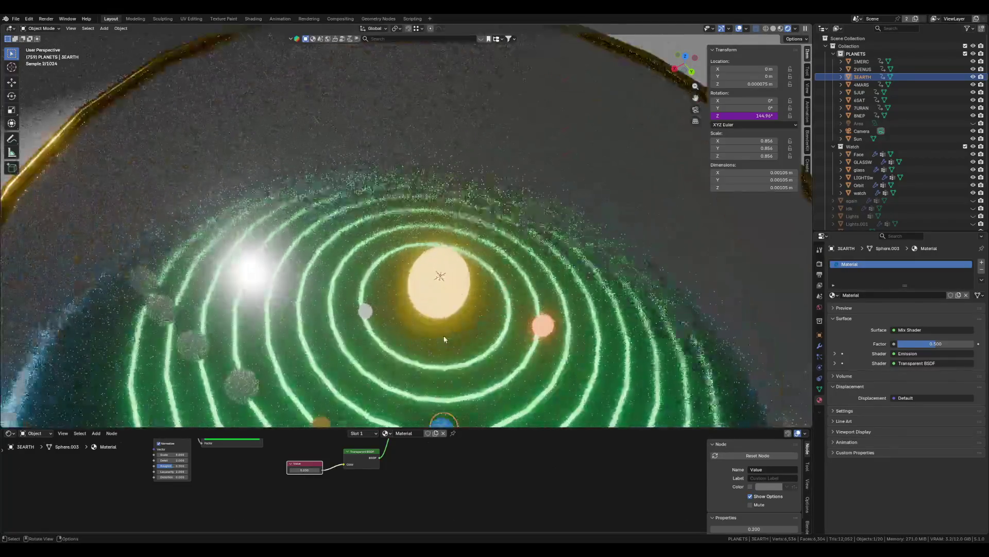
{"action": "scroll", "coordinate": [442, 342], "scroll_direction": "down", "scroll_amount": 2}
{"action": "scroll", "coordinate": [442, 342], "scroll_direction": "up", "scroll_amount": 4}
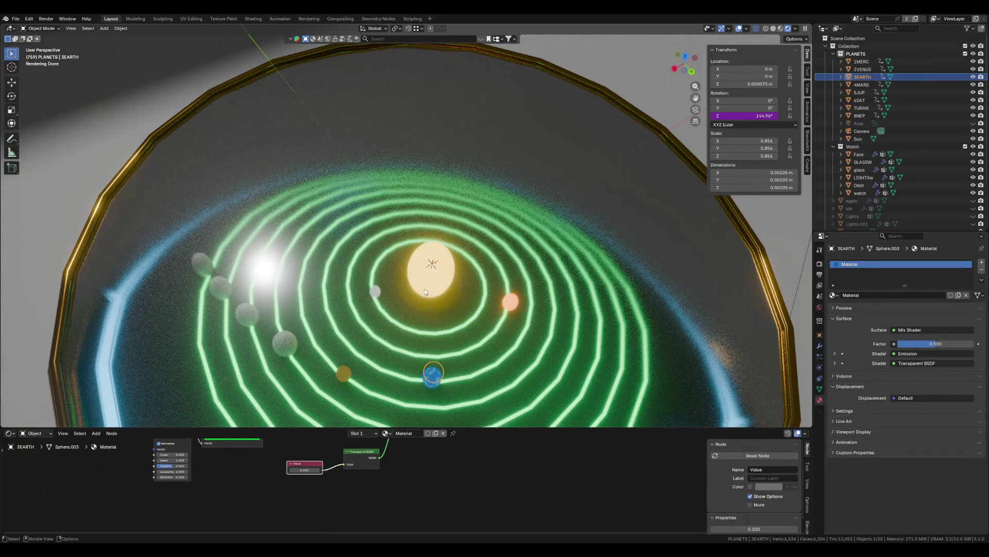
- Select the glass case, then the Sun, to display the SUN material
{"action": "left_click", "coordinate": [432, 273]}
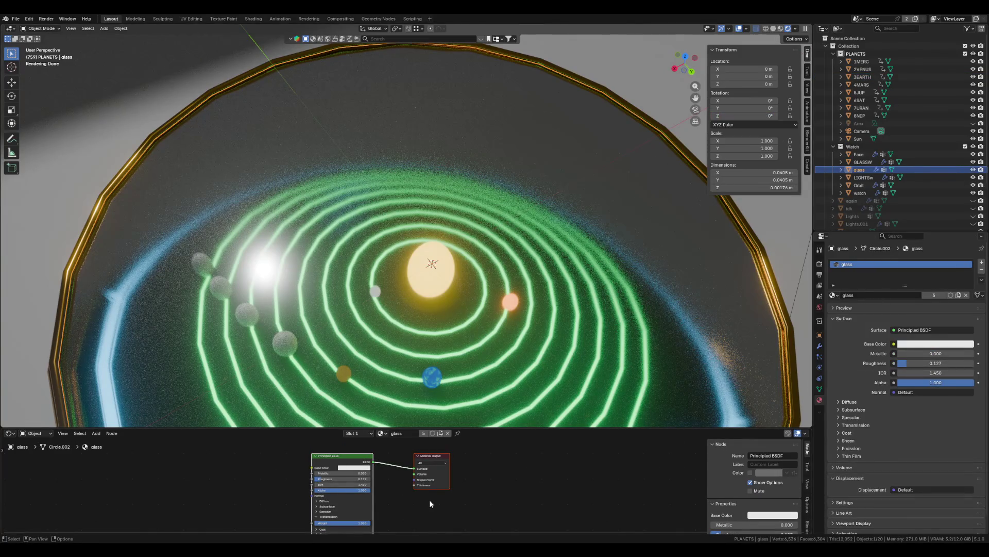
{"action": "scroll", "coordinate": [426, 498], "scroll_direction": "down", "scroll_amount": 1}
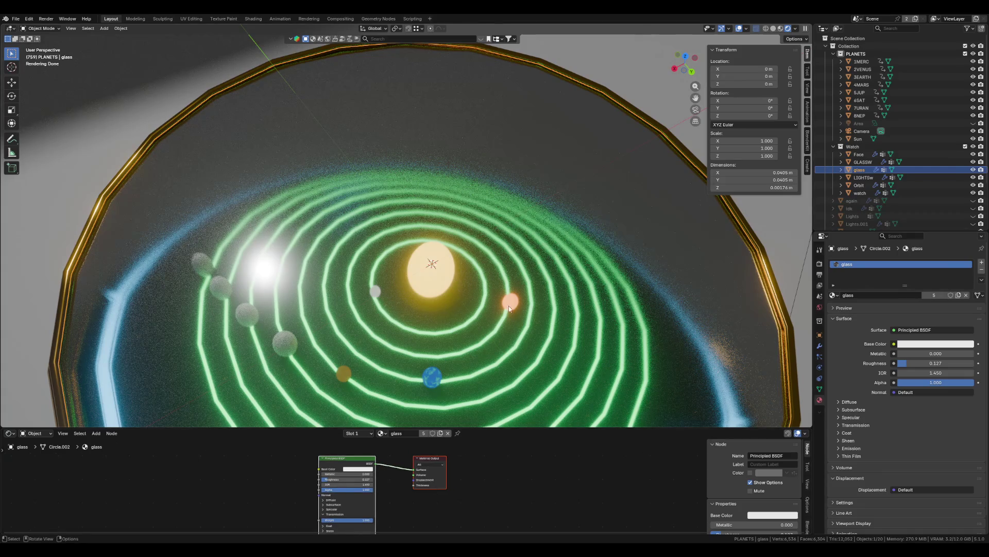
{"action": "left_click", "coordinate": [859, 139]}
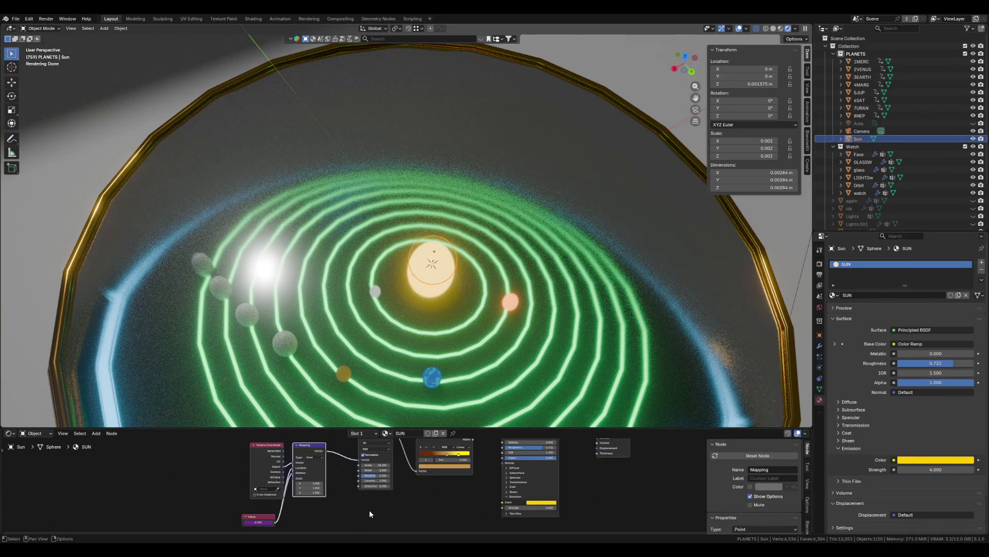
- Frame the Sun's full node tree, then inspect the glass case's material nodes
{"action": "mouse_move", "coordinate": [369, 511]}
{"action": "middle_mouse_down"}
{"action": "mouse_move", "coordinate": [265, 526]}
{"action": "mouse_move", "coordinate": [249, 440]}
{"action": "middle_mouse_up"}
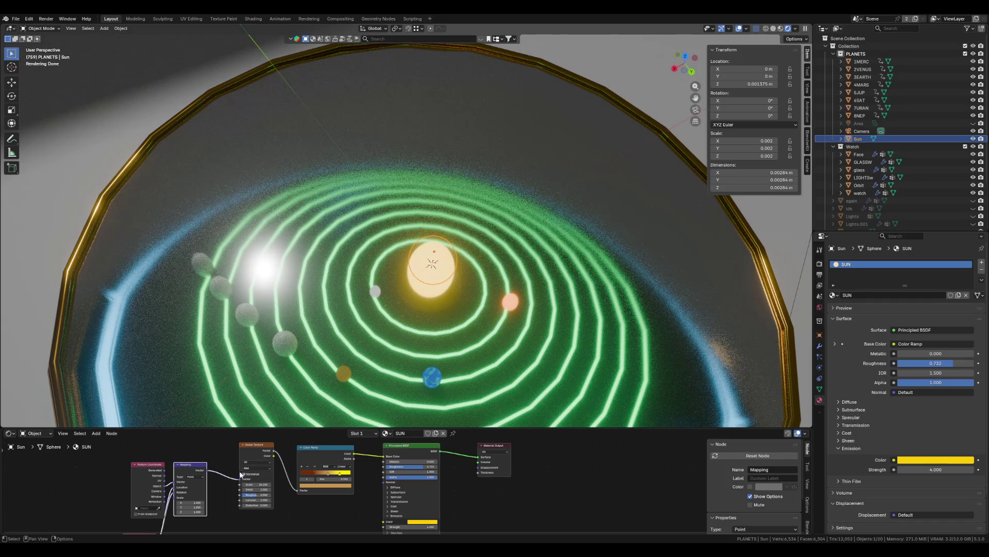
{"action": "scroll", "coordinate": [249, 489], "scroll_direction": "down", "scroll_amount": 2}
{"action": "middle_click_drag", "start_coordinate": [250, 473], "coordinate": [298, 475]}
{"action": "scroll", "coordinate": [297, 475], "scroll_direction": "up", "scroll_amount": 2}
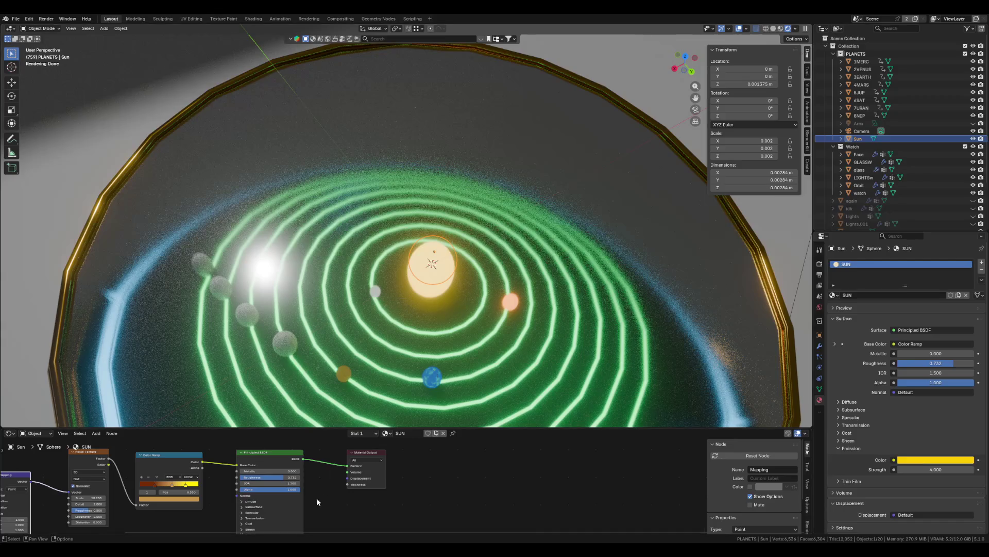
{"action": "key", "text": "Home"}
{"action": "mouse_move", "coordinate": [336, 503]}
{"action": "middle_mouse_down"}
{"action": "mouse_move", "coordinate": [320, 457]}
{"action": "mouse_move", "coordinate": [287, 469]}
{"action": "middle_mouse_up"}
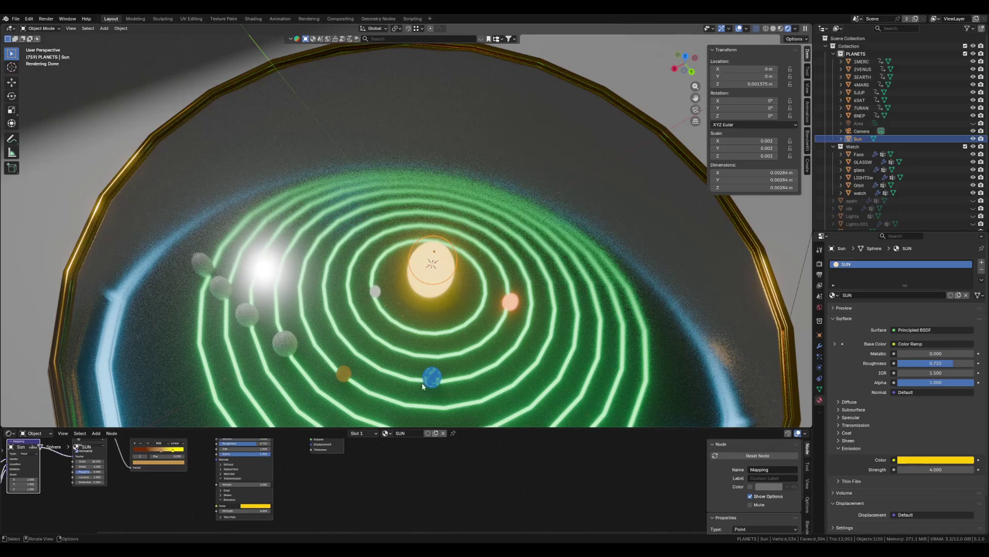
{"action": "left_click", "coordinate": [400, 423]}
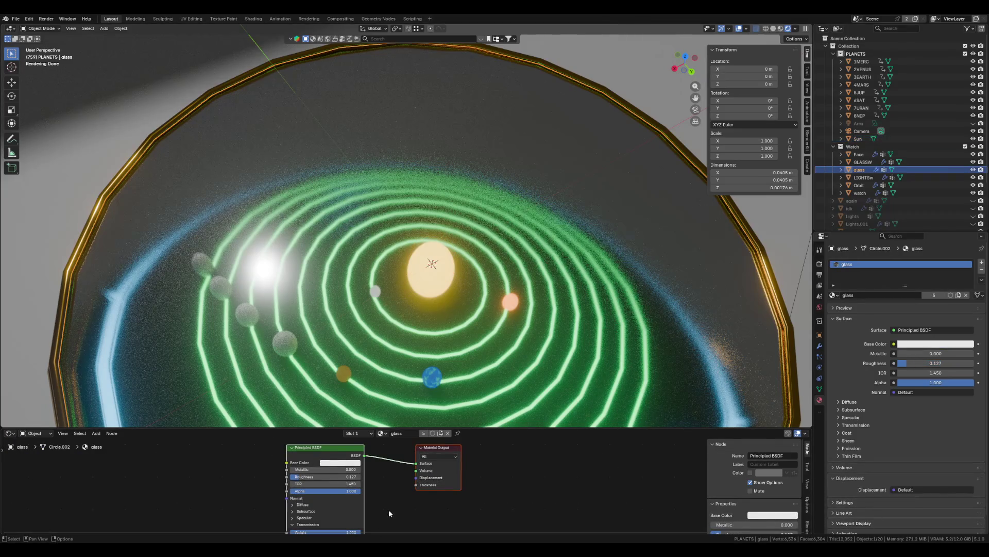
{"action": "scroll", "coordinate": [388, 509], "scroll_direction": "up", "scroll_amount": 2}
{"action": "middle_click_drag", "start_coordinate": [397, 501], "coordinate": [337, 489]}
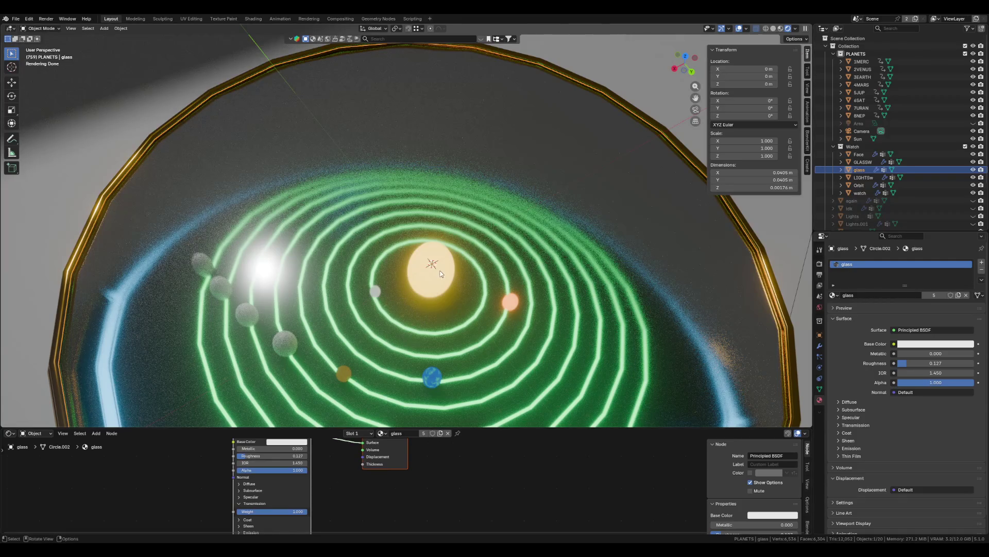
- Step through Sun, 1MERC and 2VENUS in the Outliner, ending on Mercury's MERC material
{"action": "left_click", "coordinate": [858, 139]}
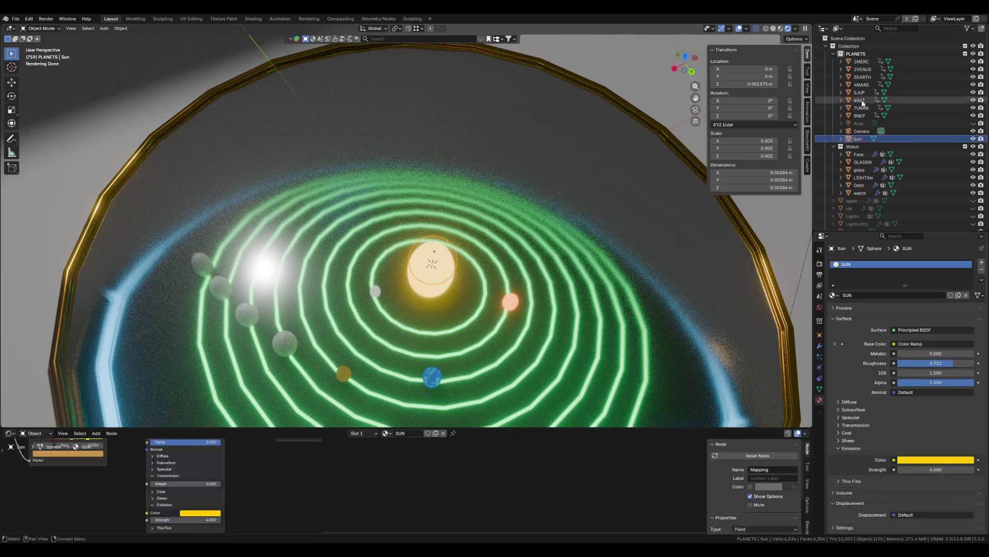
{"action": "left_click", "coordinate": [864, 62]}
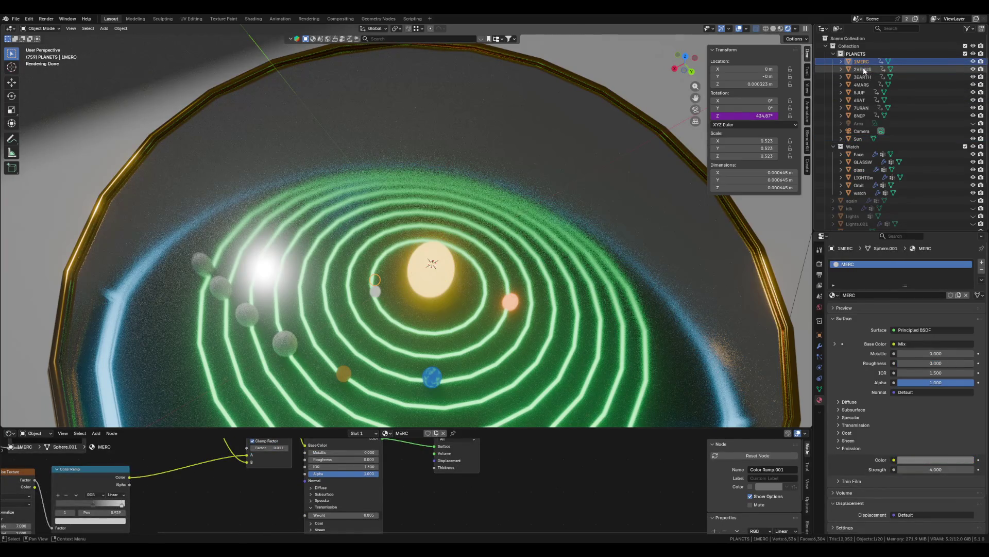
{"action": "left_click", "coordinate": [865, 70]}
{"action": "left_click", "coordinate": [862, 62]}
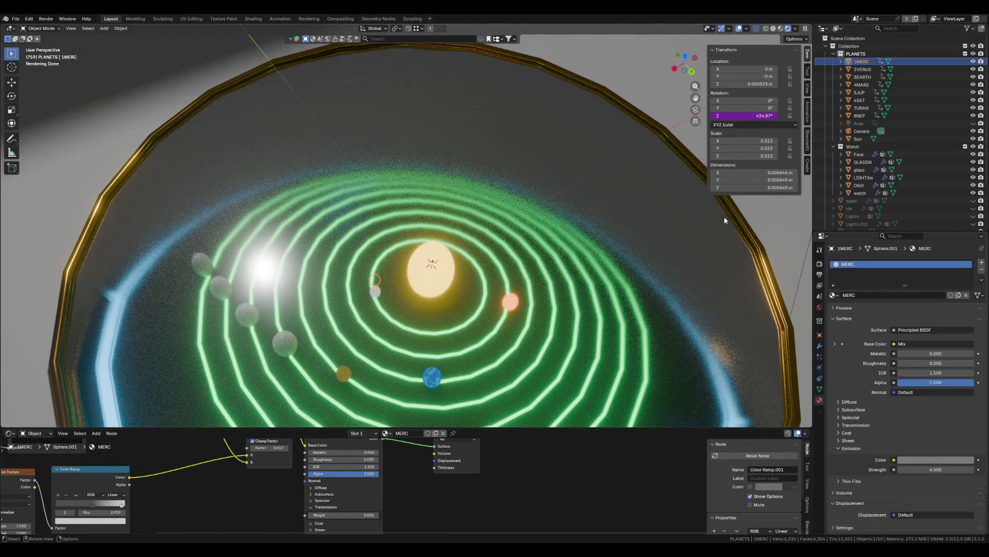
{"action": "scroll", "coordinate": [407, 475], "scroll_direction": "down", "scroll_amount": 2}
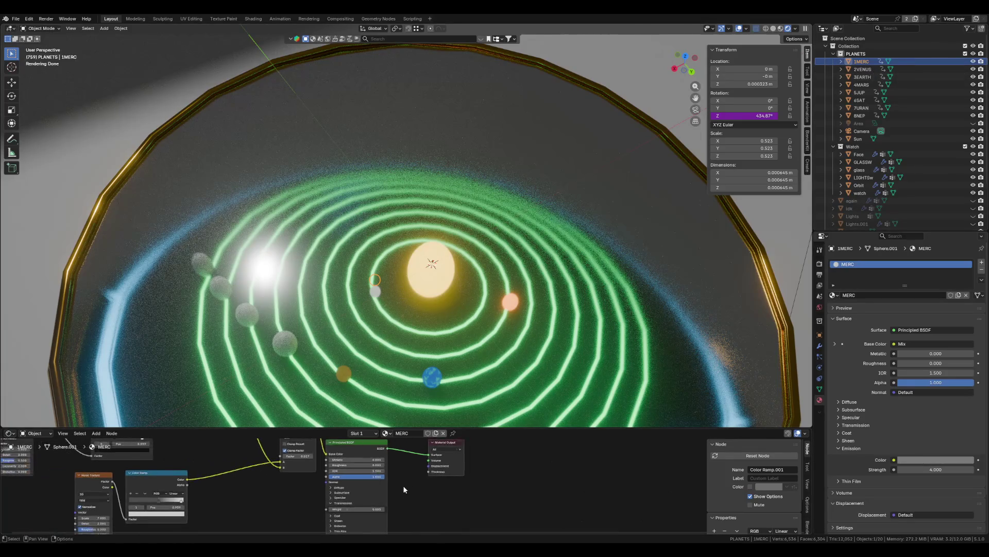